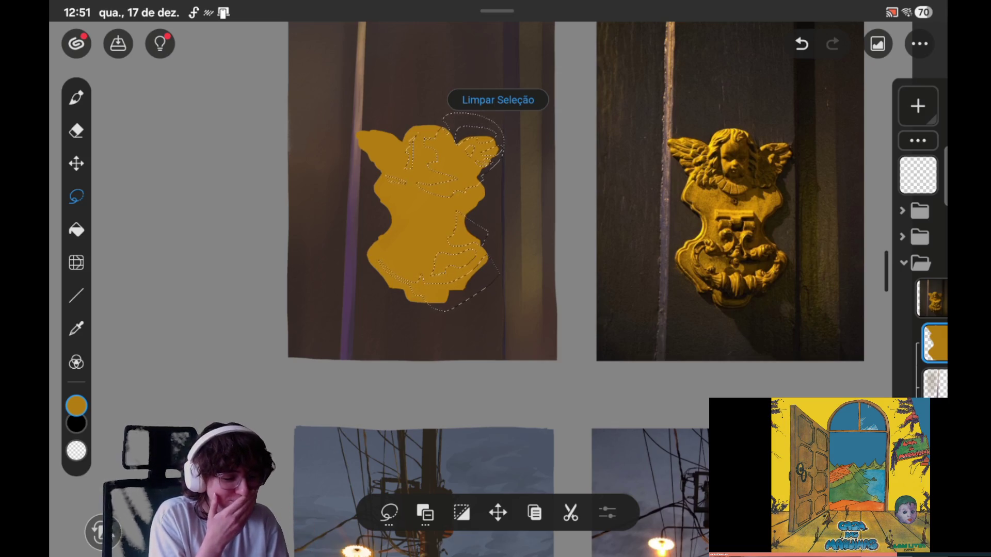
- Switch the brush colour to brown #774717 and paint shadow shapes over the gold cherub
click(77, 97)
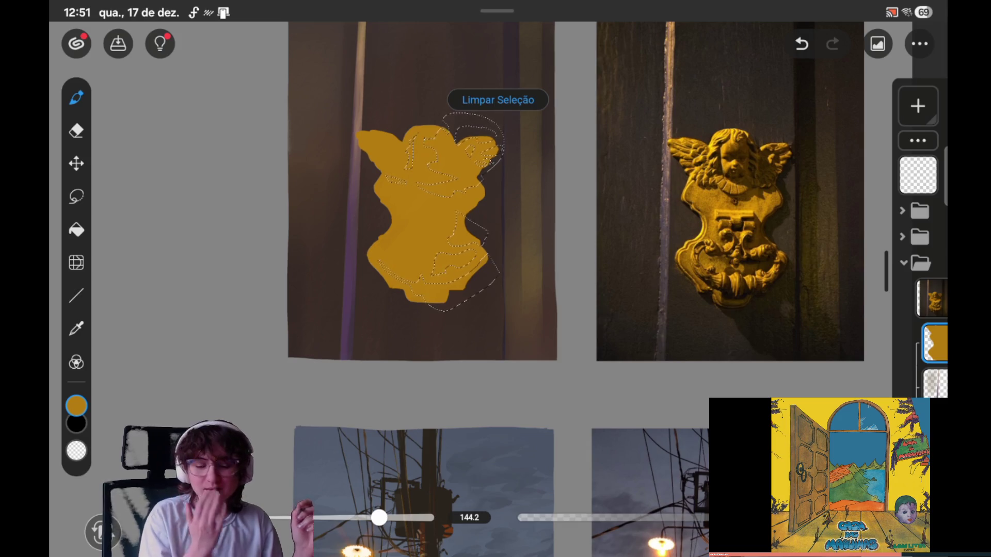
click(76, 406)
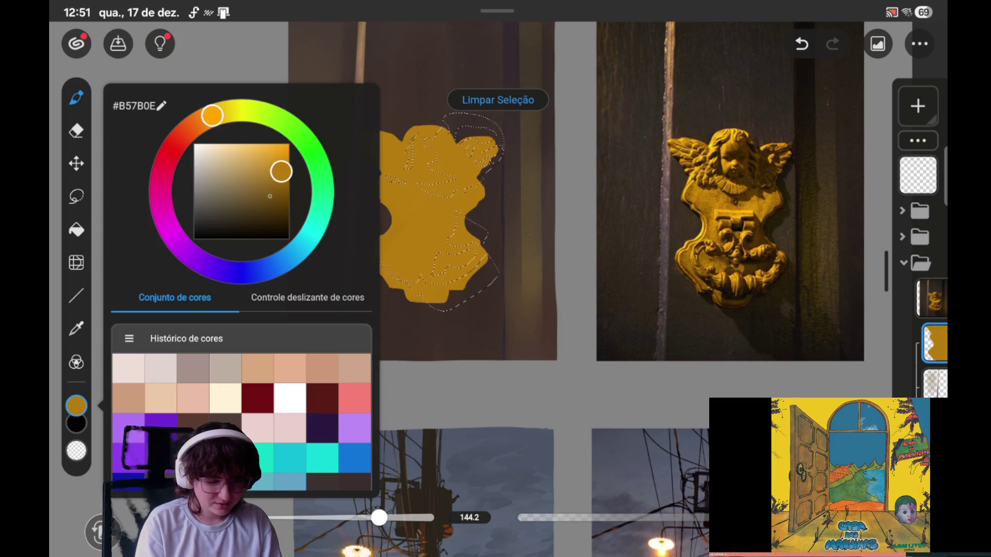
click(195, 118)
click(281, 193)
click(269, 195)
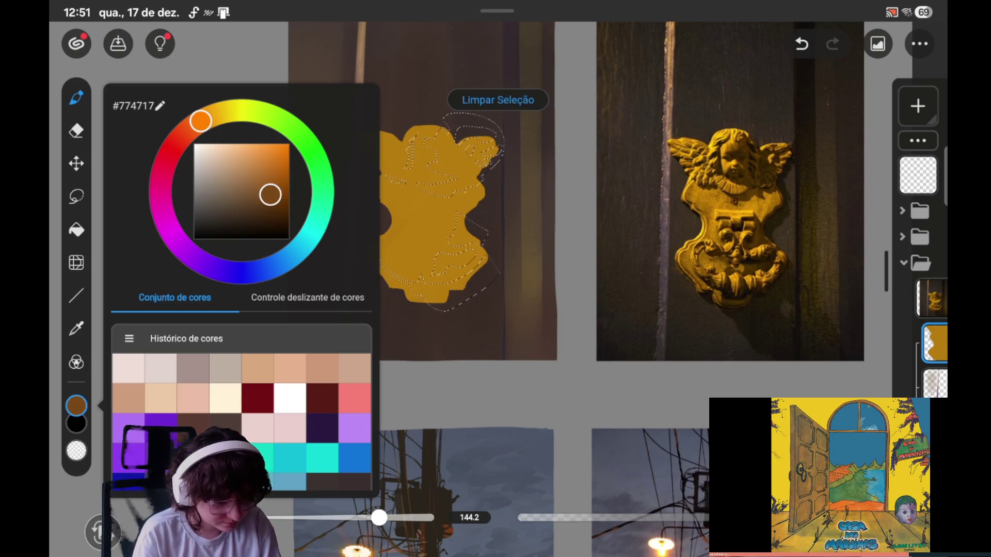
drag(444, 142, 472, 180)
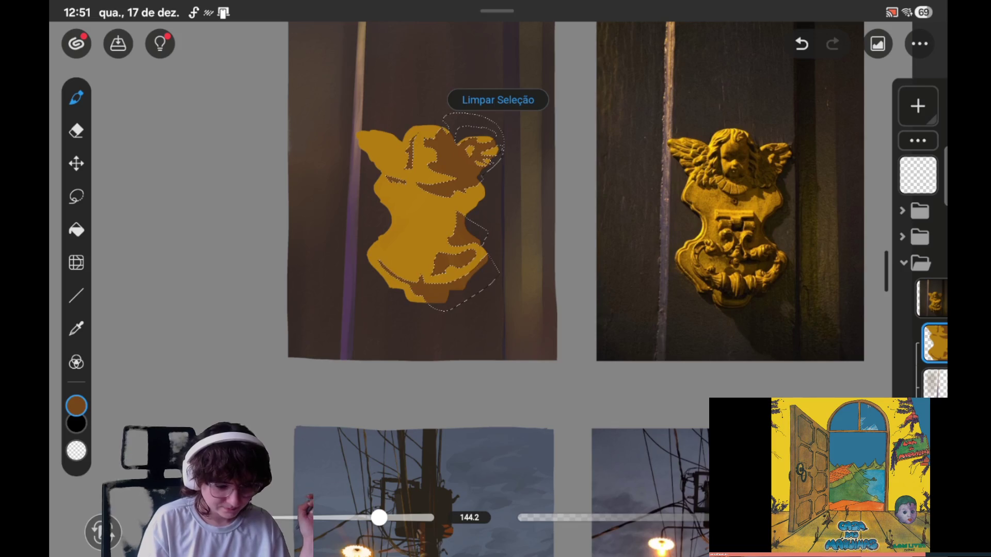
- Clear the current selection and switch to the lasso tool
click(498, 100)
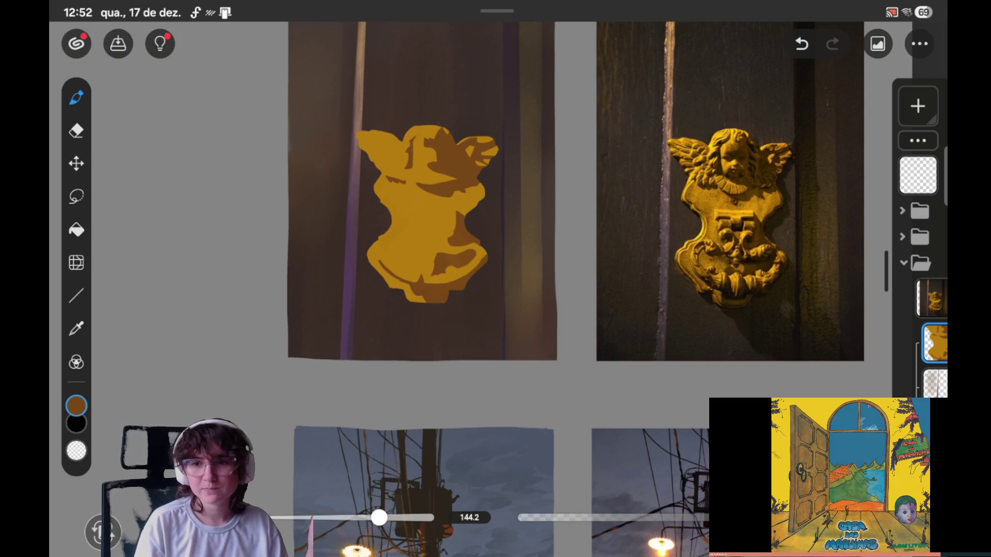
click(76, 196)
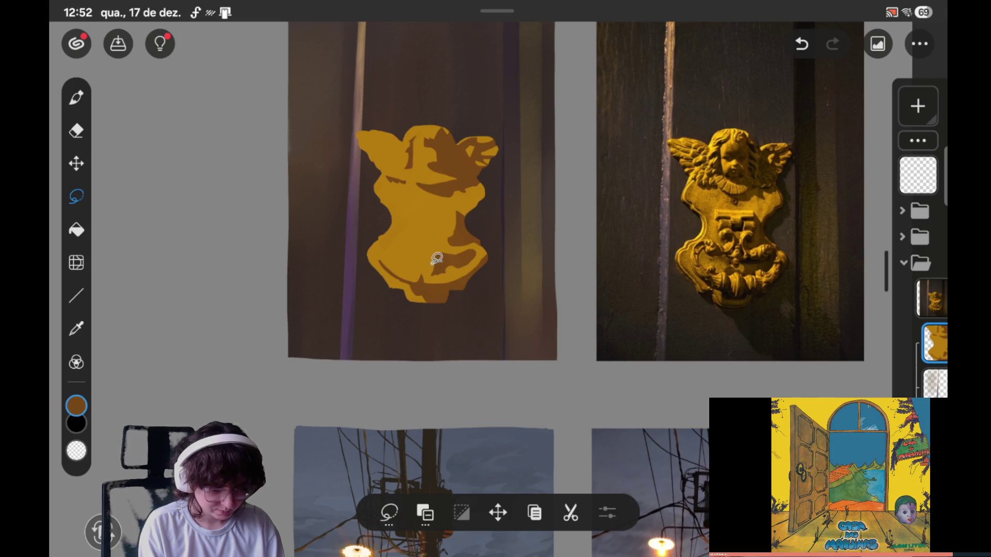
- Lasso part of the chest shadow, eyedrop gold, and paint it back in
mouse_move(439, 267)
mouse_down()
mouse_move(424, 259)
mouse_move(433, 268)
mouse_up()
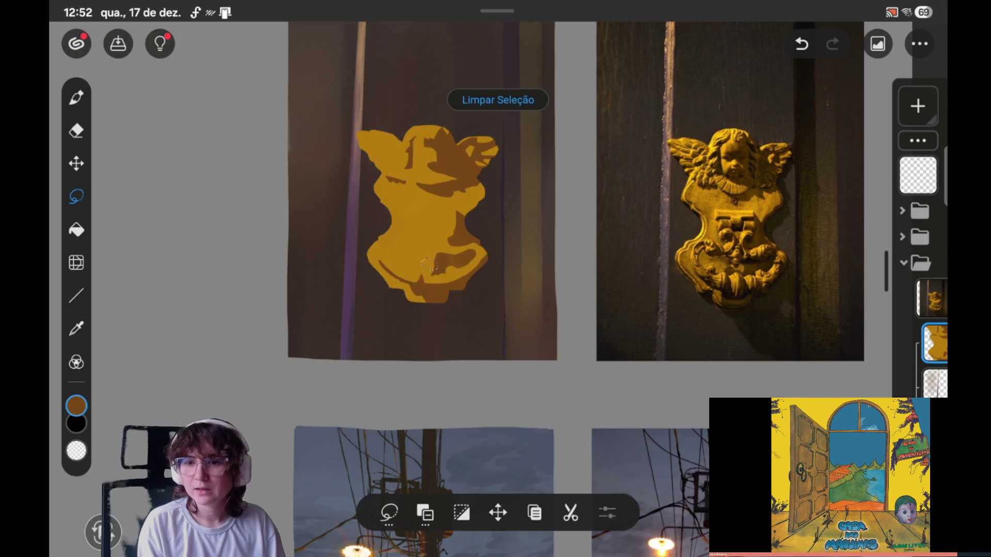
click(395, 237)
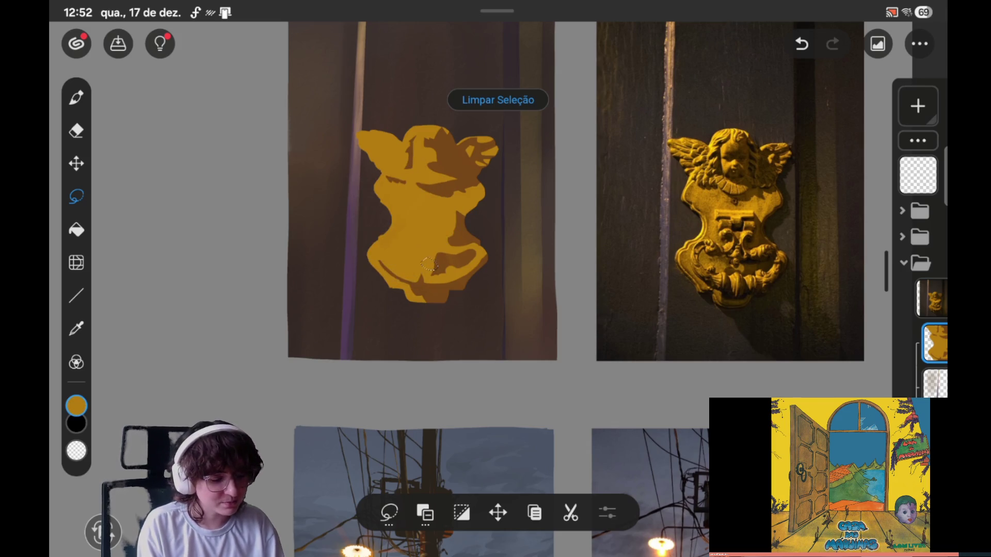
click(76, 97)
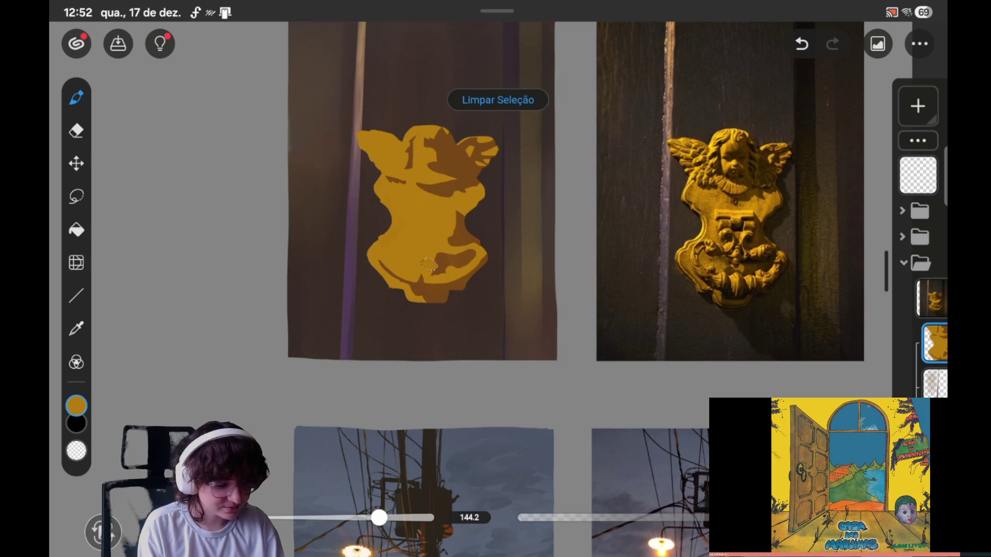
click(469, 102)
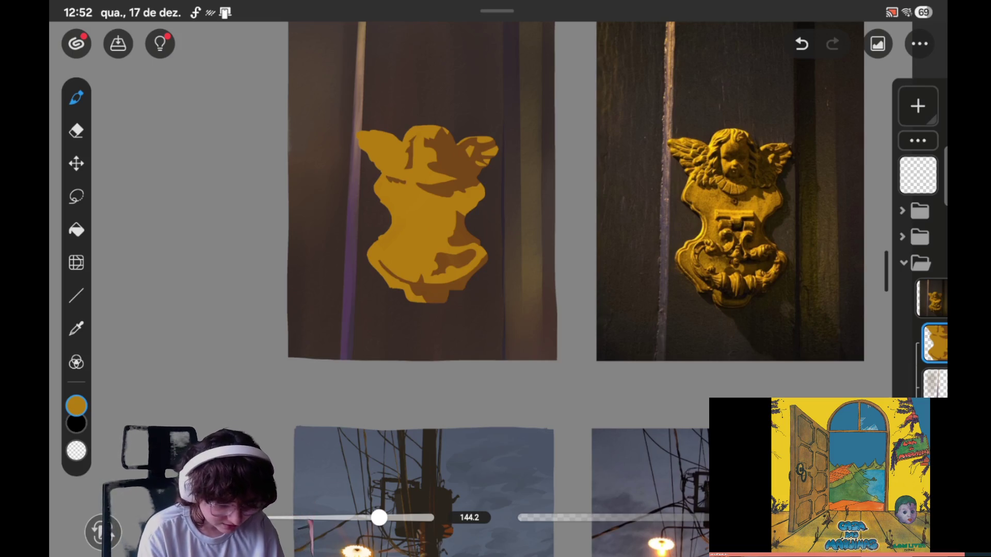
- Lasso the shadow area on the head and fill it with brown sampled from the wing
click(77, 196)
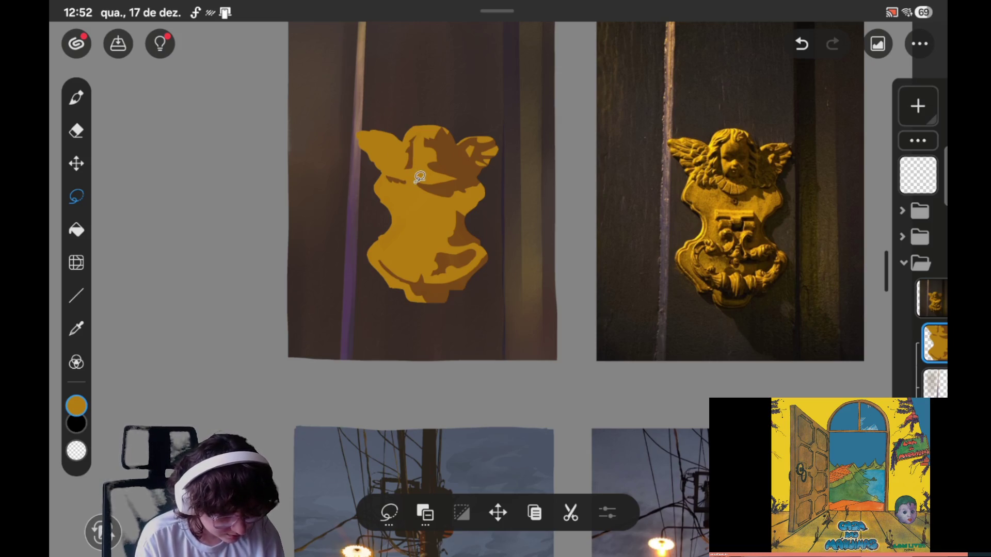
mouse_move(416, 182)
mouse_down()
mouse_move(438, 186)
mouse_move(416, 180)
mouse_up()
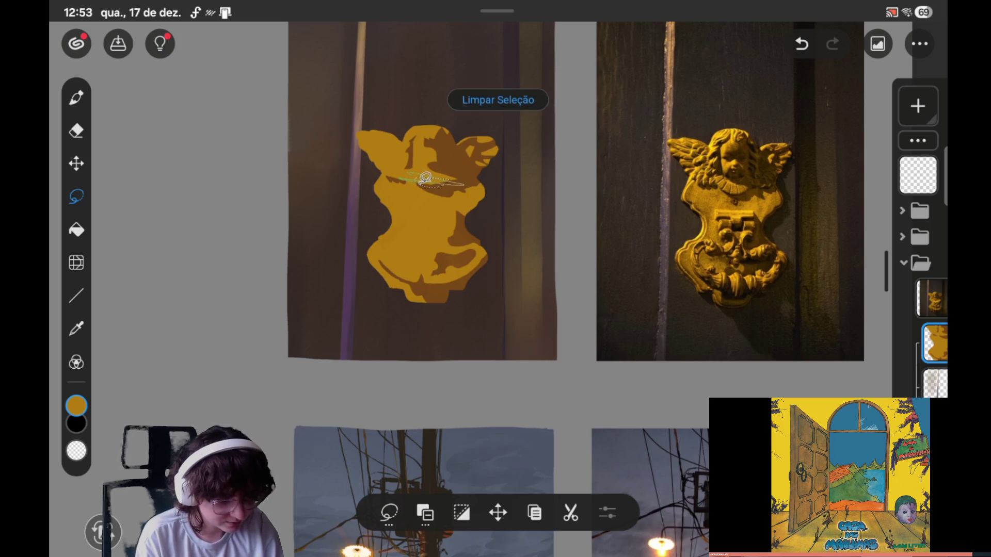
click(77, 97)
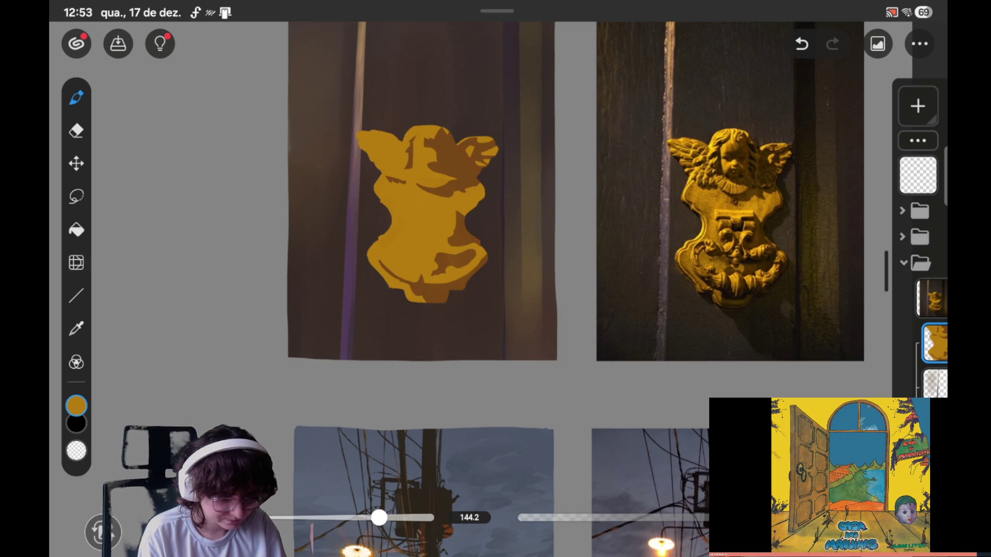
click(77, 196)
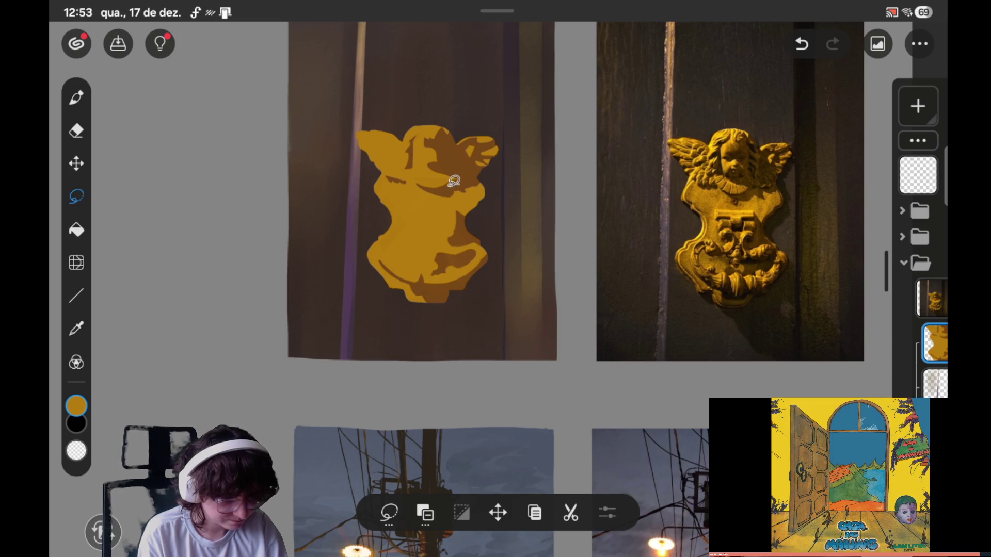
drag(456, 179, 465, 181)
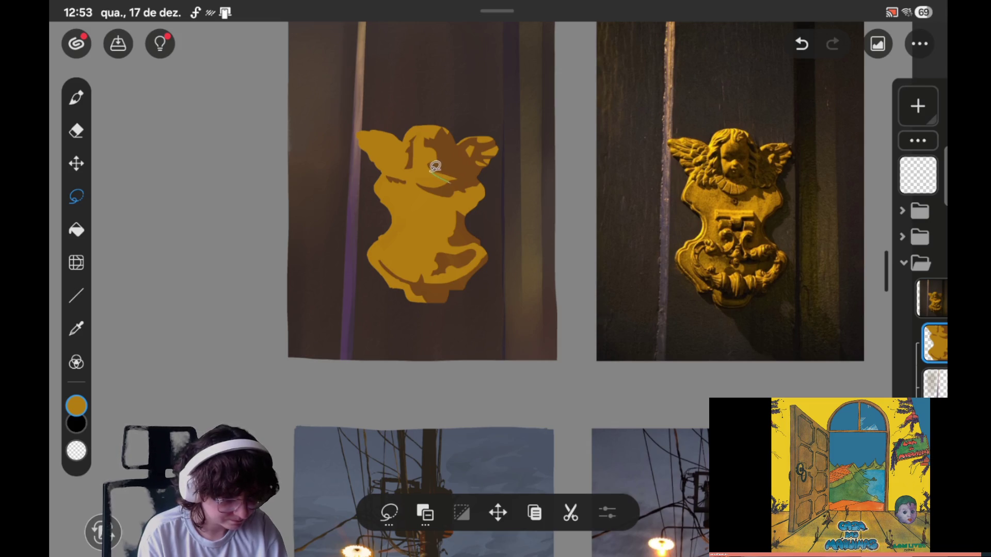
click(76, 97)
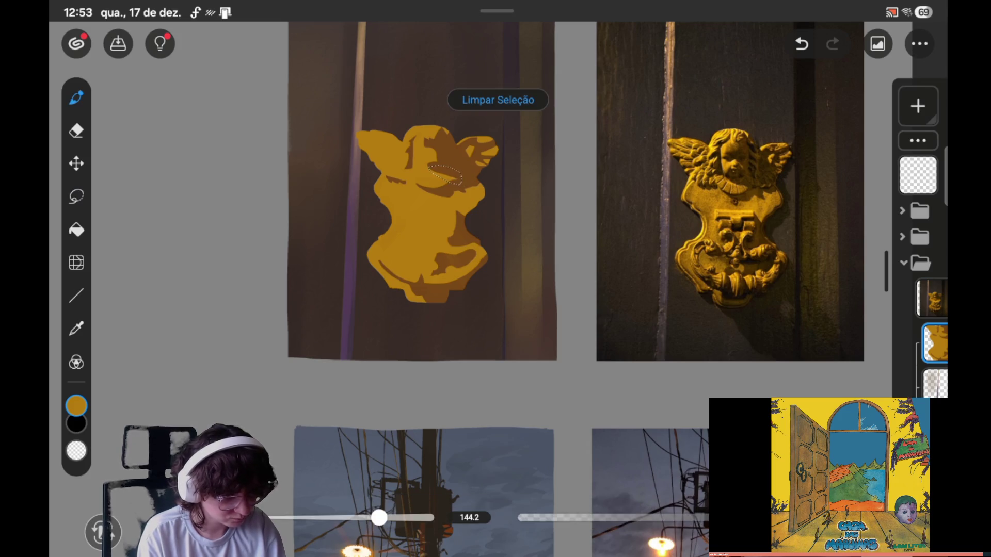
click(469, 152)
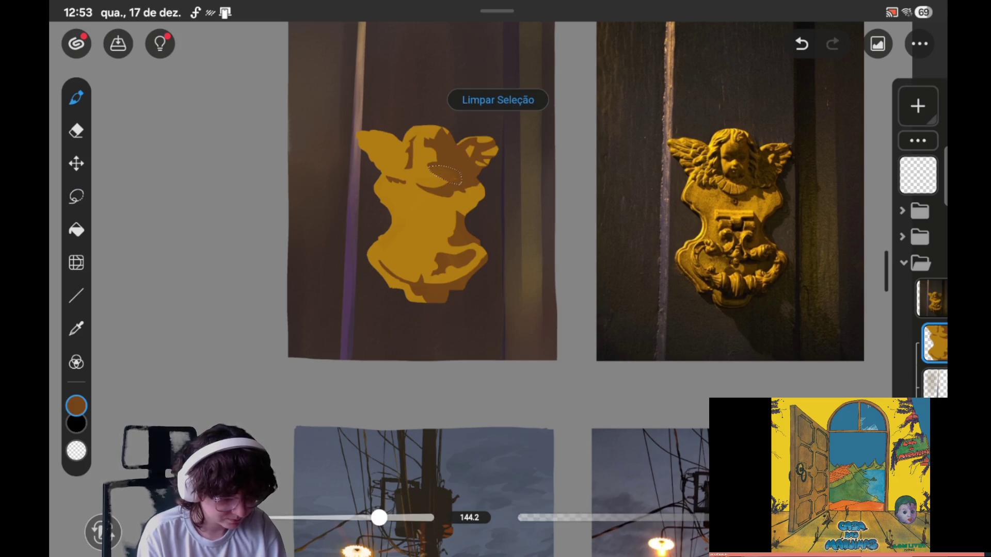
click(498, 100)
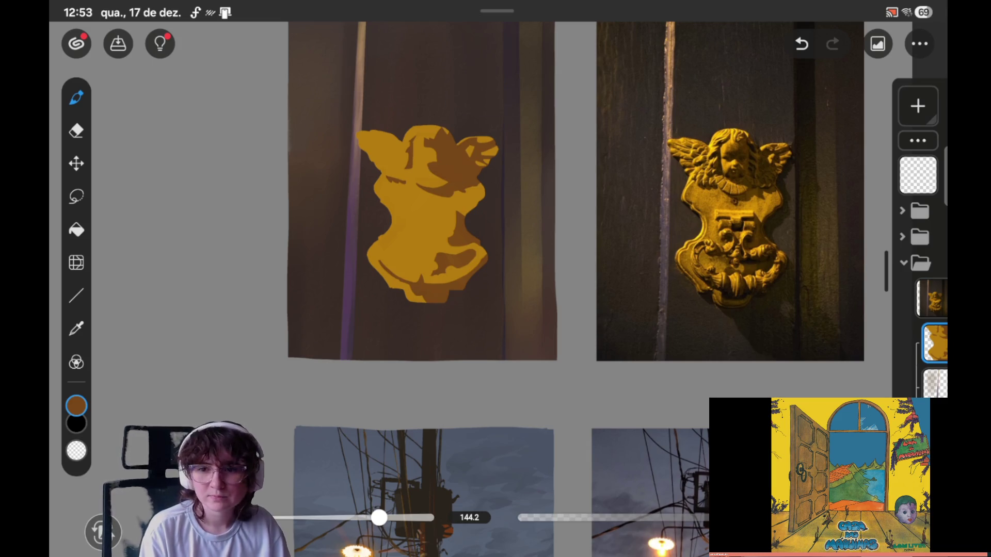
- Save the study, then draw and discard a small lasso selection near the right wing
click(118, 43)
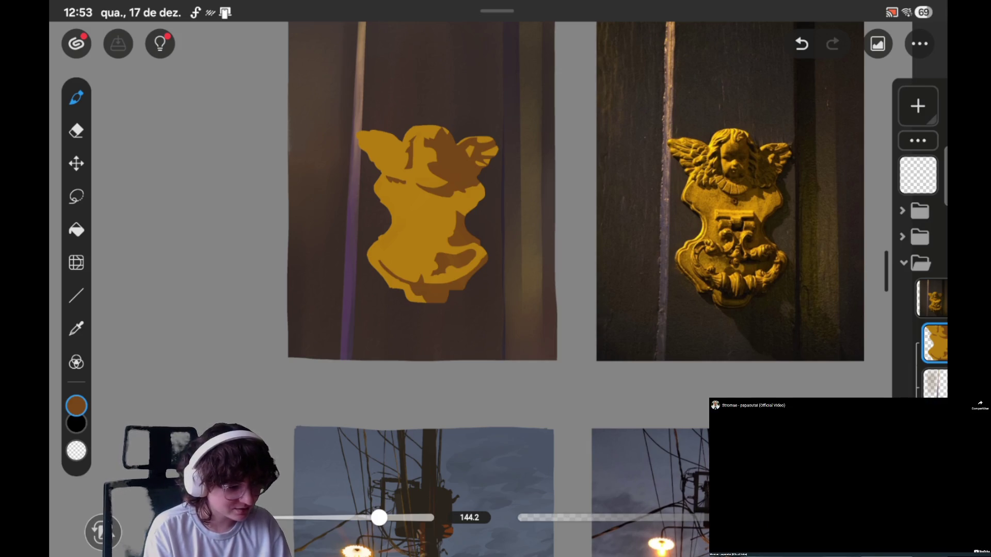
click(77, 196)
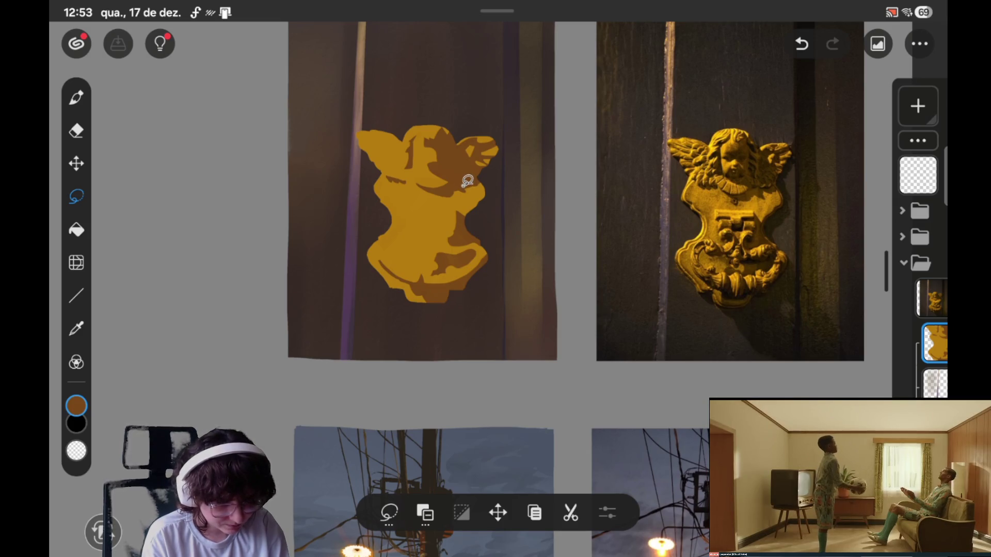
drag(467, 181, 465, 184)
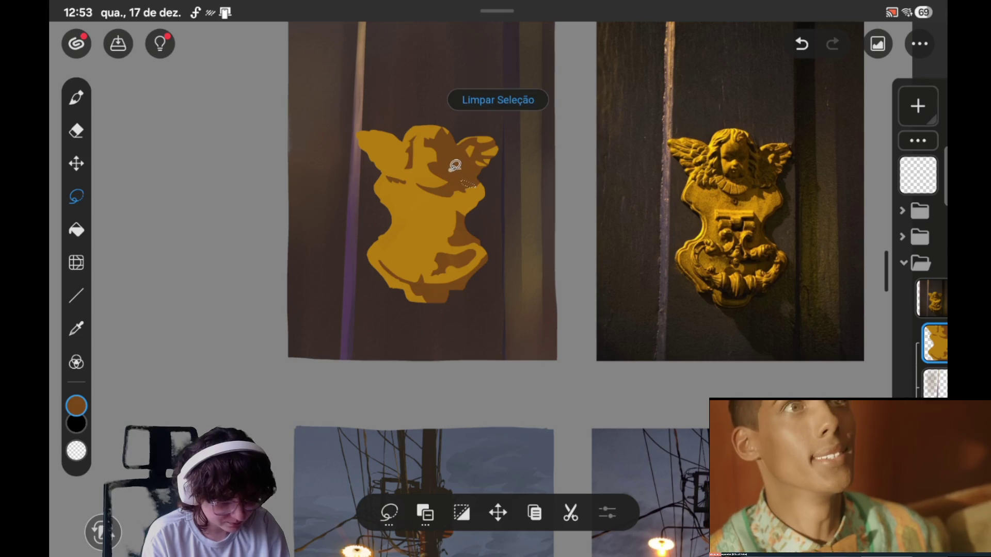
click(498, 100)
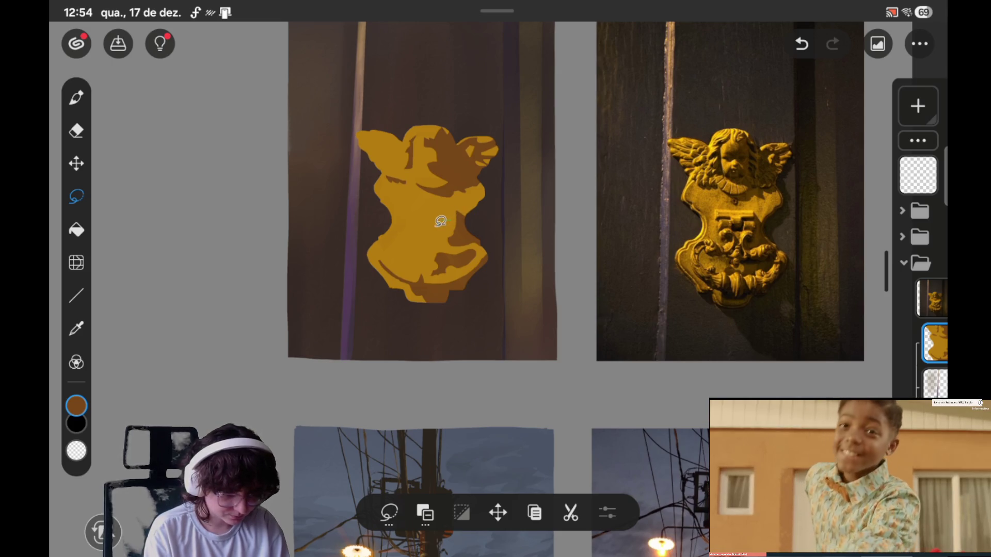
- Clear the selection, lasso a small area on the chest, and save the study
key(ctrl+d)
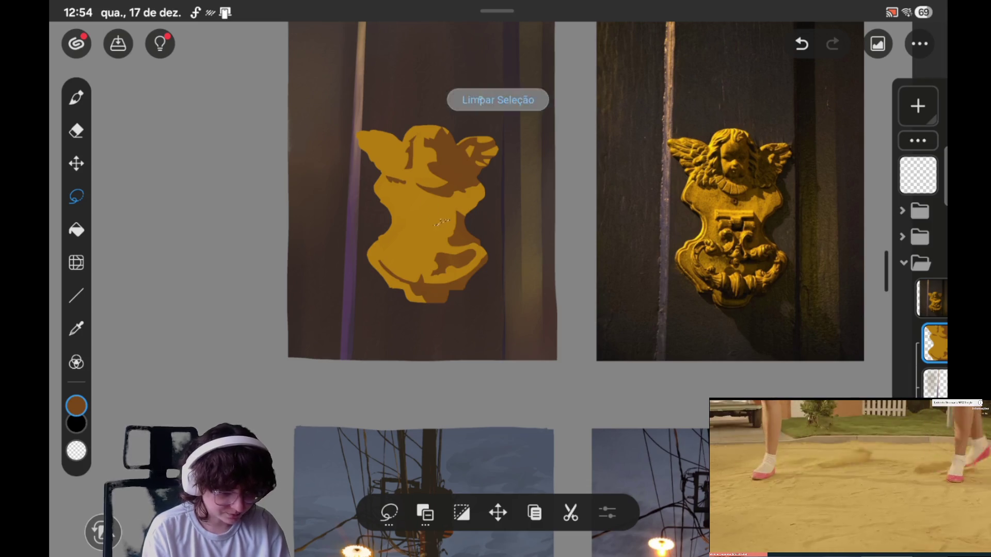
mouse_move(445, 219)
mouse_down()
mouse_move(417, 217)
mouse_move(449, 227)
mouse_up()
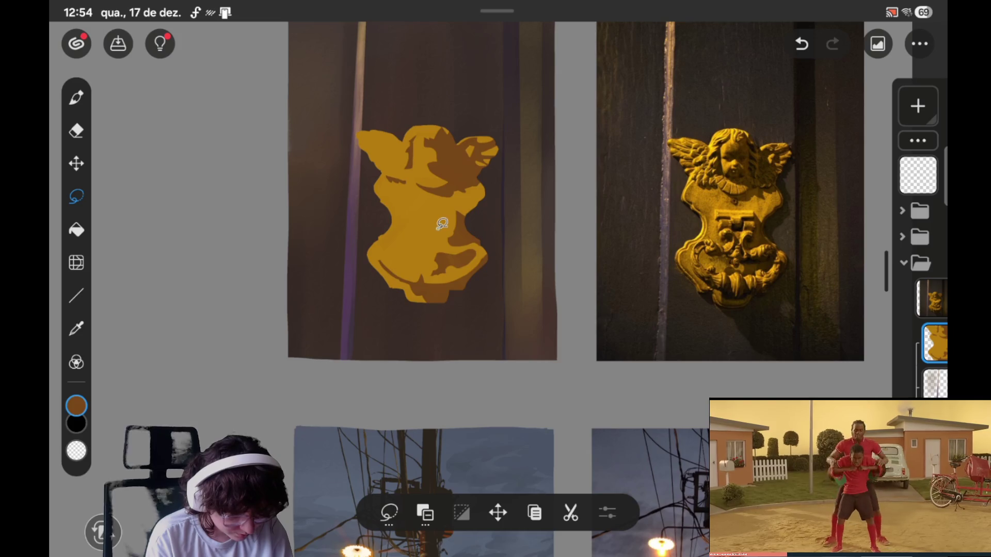
click(118, 43)
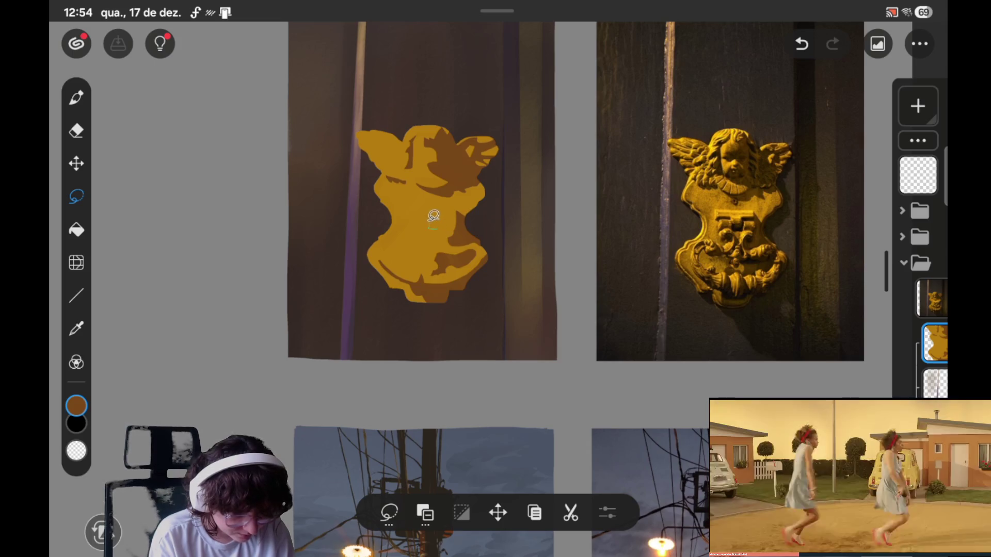
- Undo and redo the small chest selection, ending undone, and show the selection-mode options
key(ctrl+z)
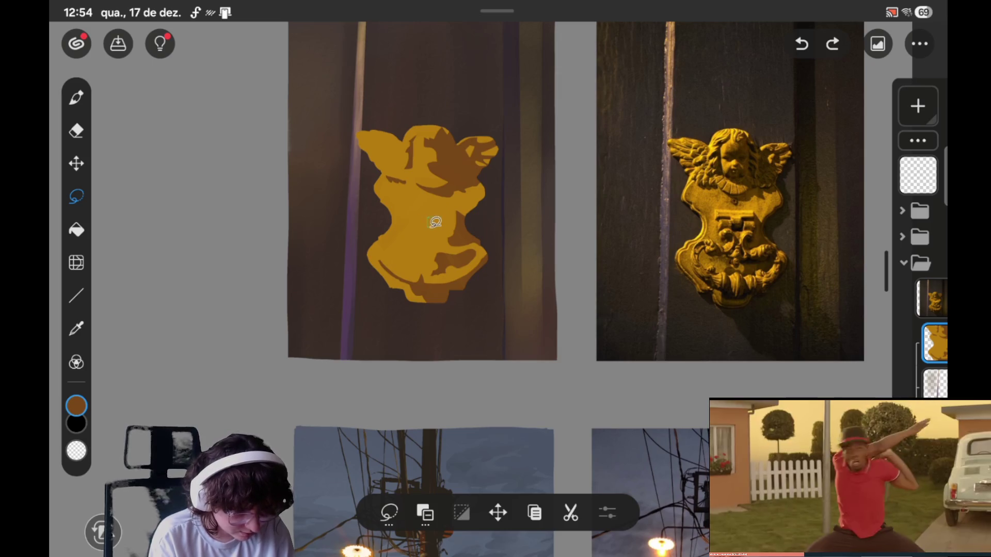
key(ctrl+shift+z)
key(ctrl+z)
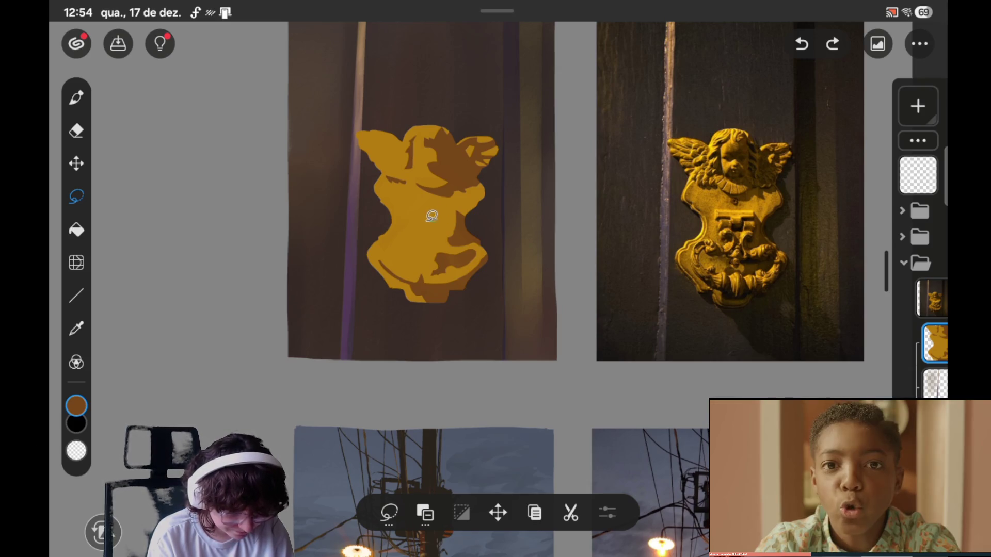
key(ctrl+shift+z)
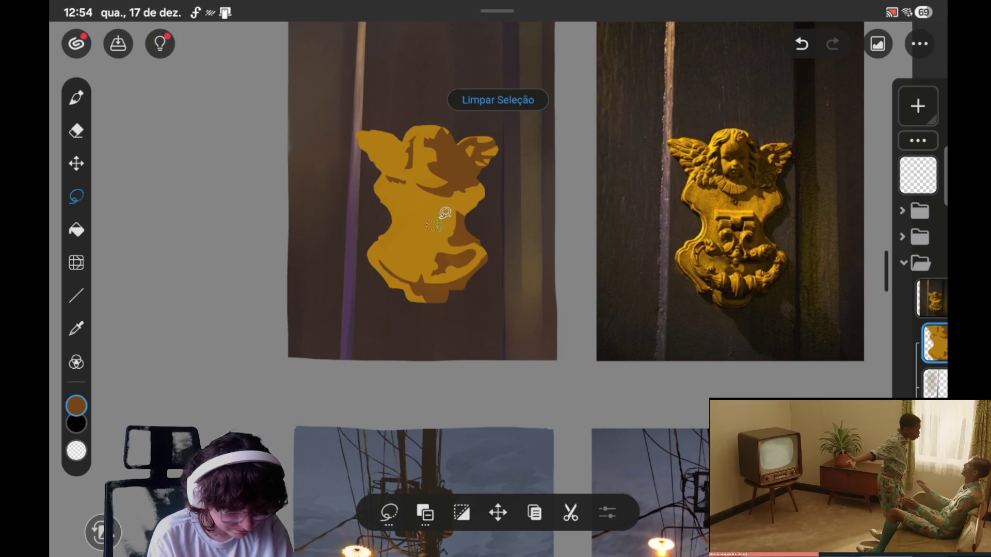
key(ctrl+z)
click(425, 513)
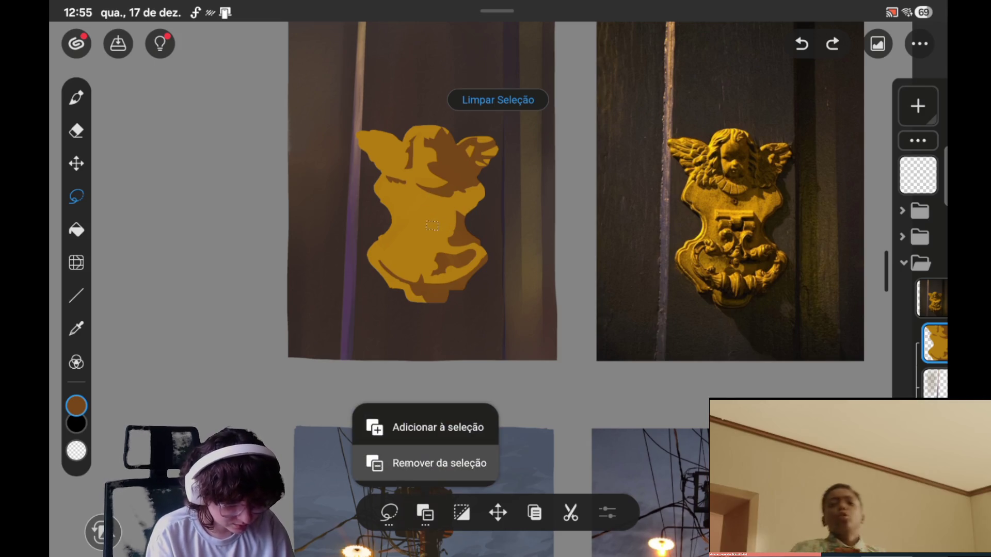
- Set the lasso to add mode, outline a chest shadow area, and fill it brown
click(433, 425)
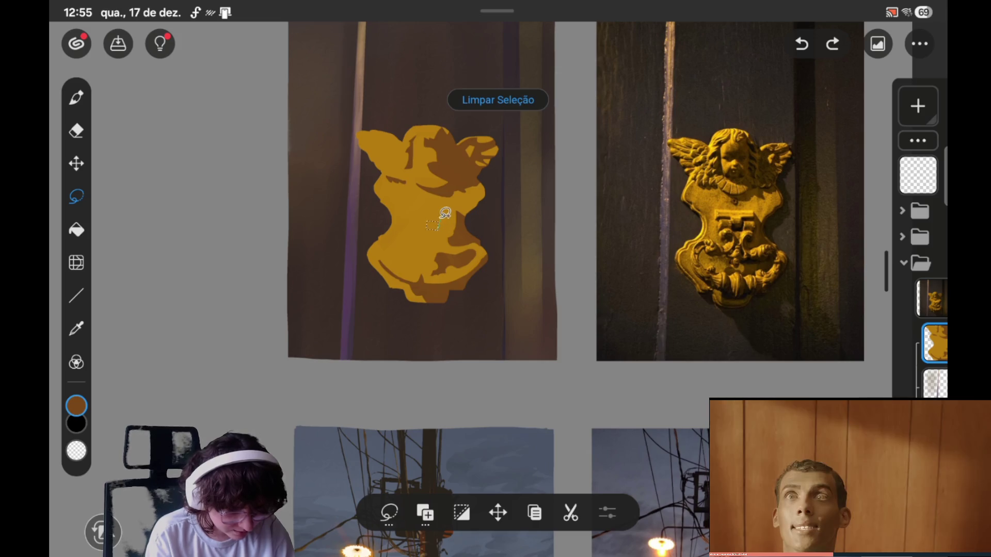
click(443, 209)
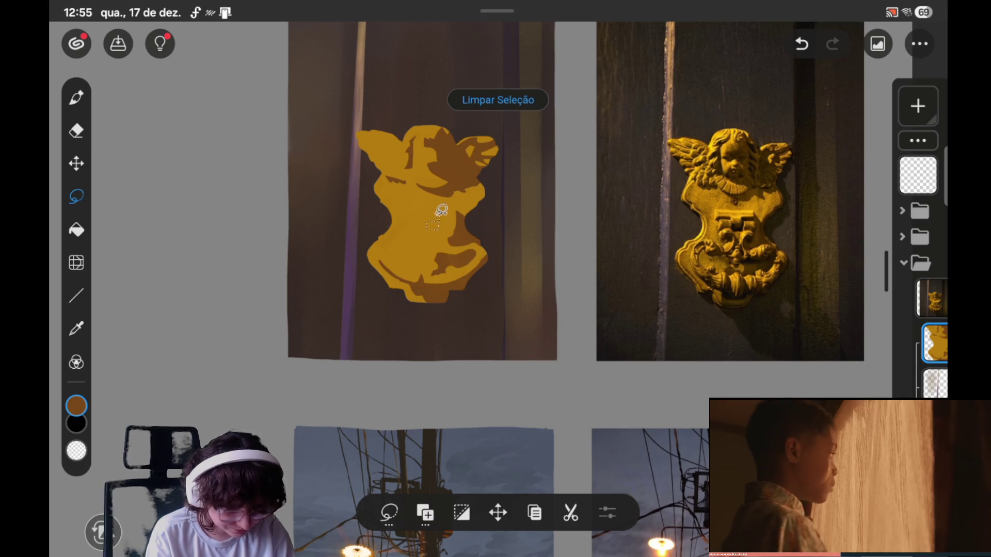
drag(442, 209, 430, 212)
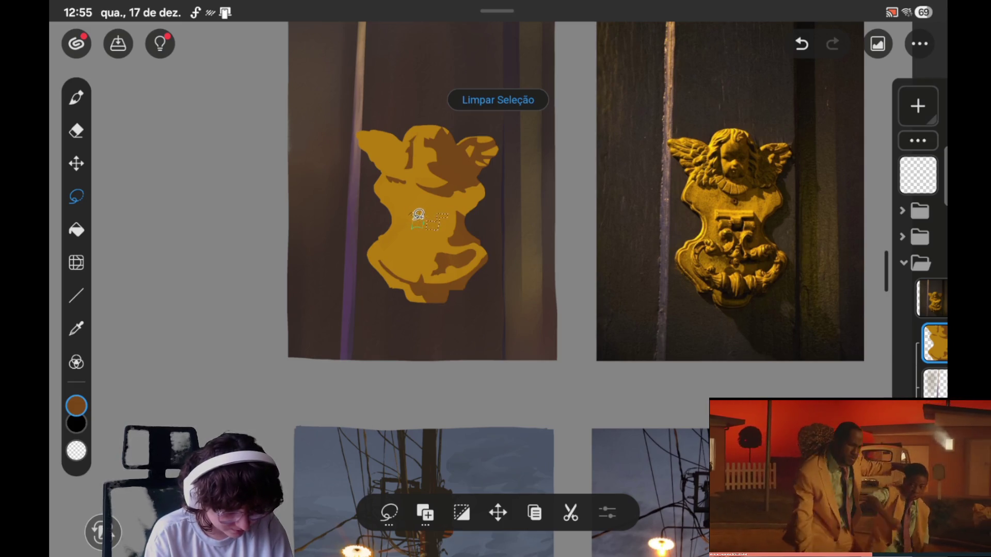
key(ctrl+z)
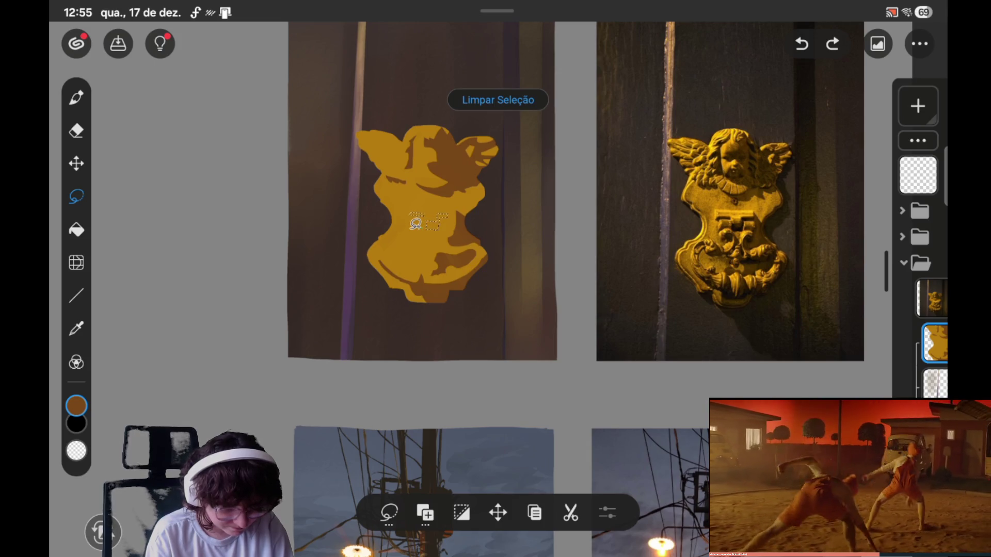
mouse_move(416, 224)
mouse_down()
mouse_move(418, 214)
mouse_move(426, 221)
mouse_up()
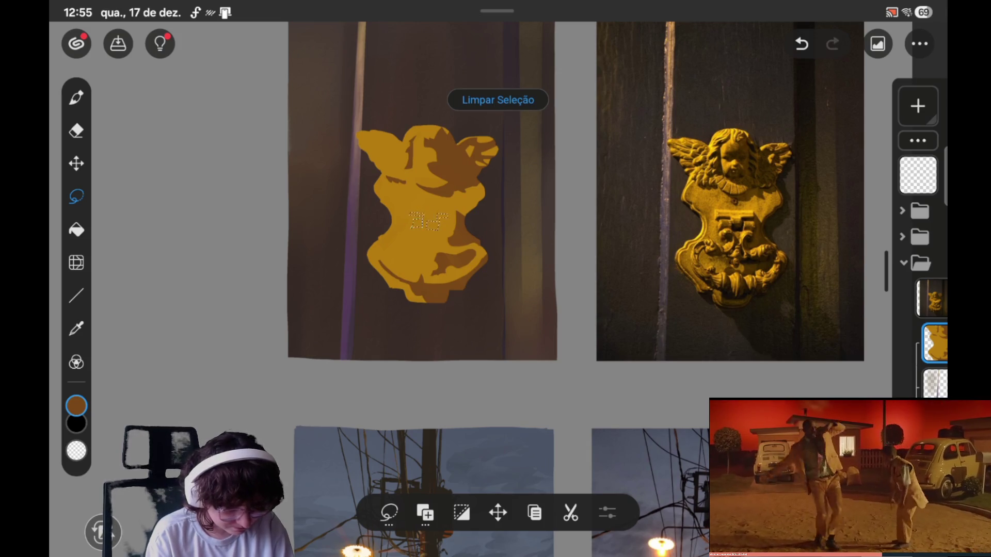
click(416, 223)
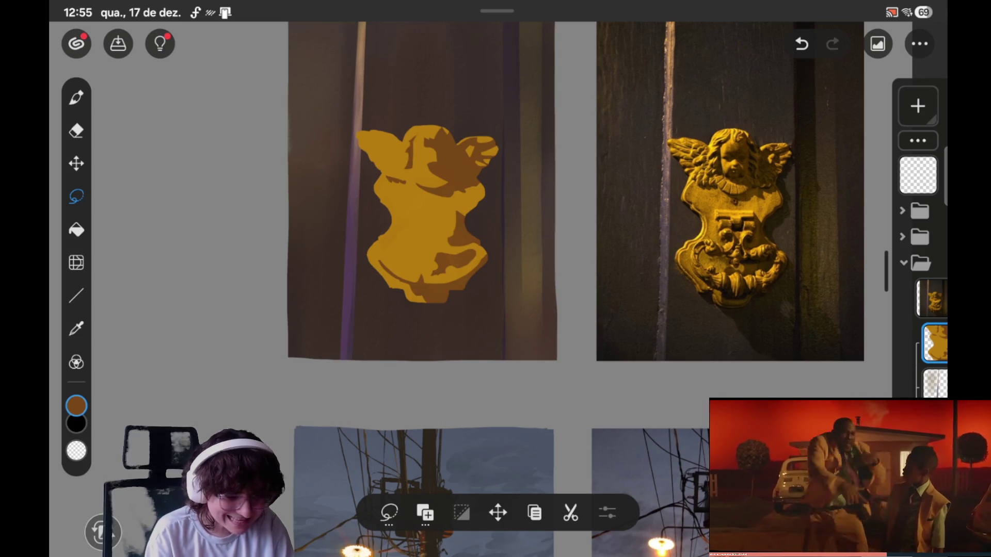
key(ctrl+z)
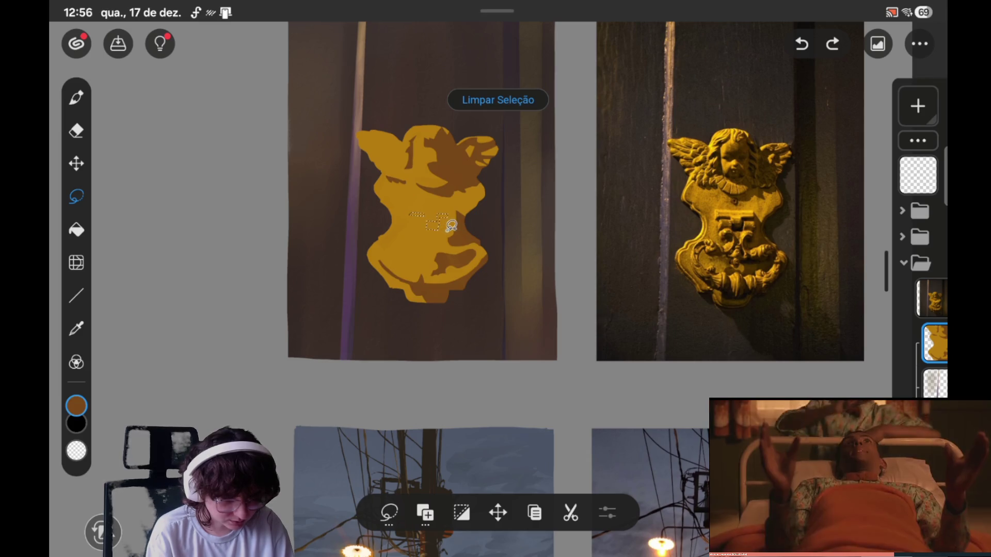
drag(439, 225, 412, 219)
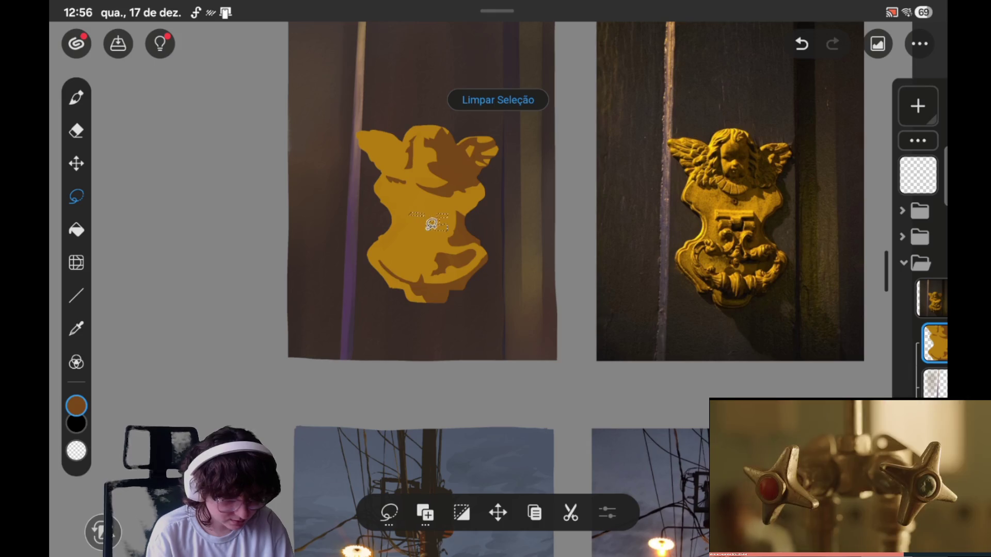
drag(411, 212, 415, 222)
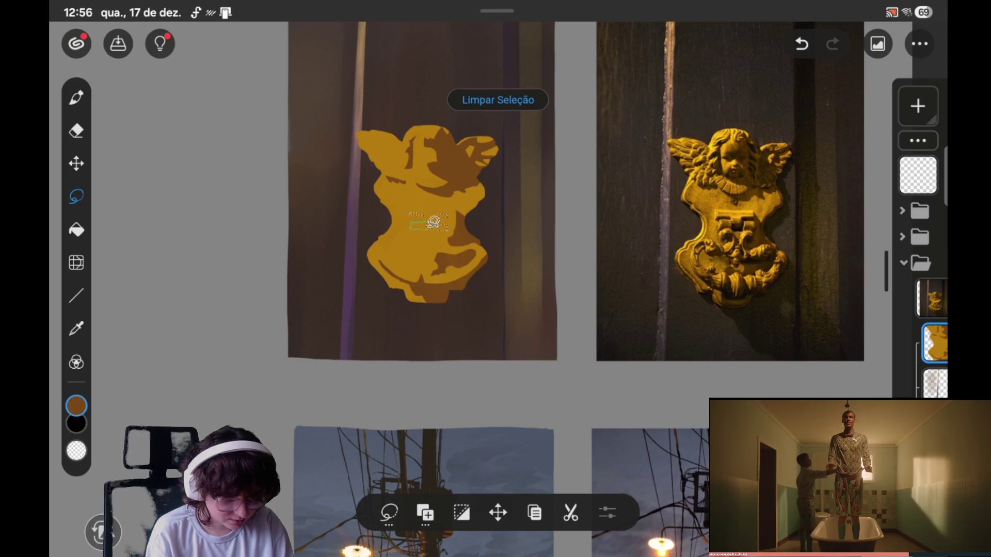
click(433, 222)
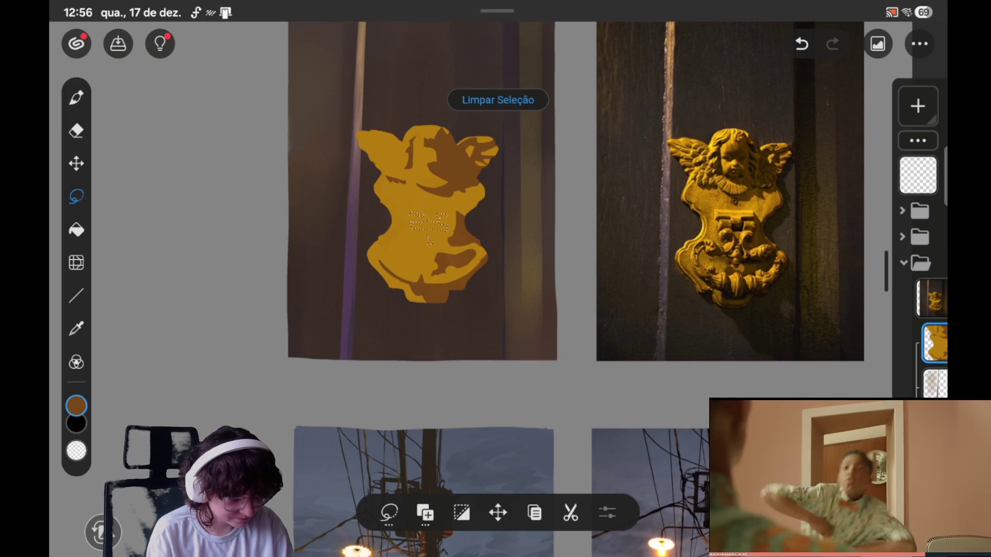
key(b)
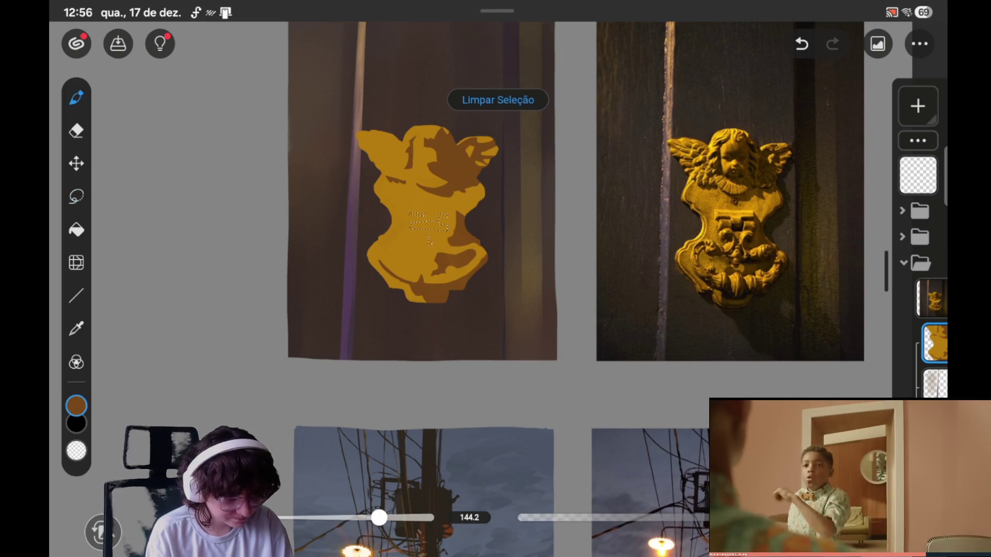
click(497, 99)
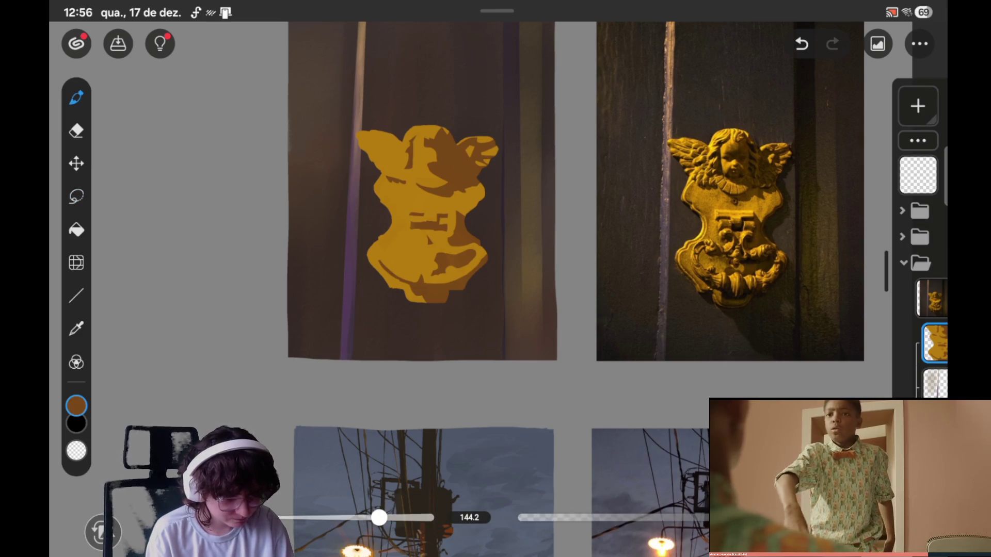
- Lasso two small patches on the lower chest and paint them brown
key(l)
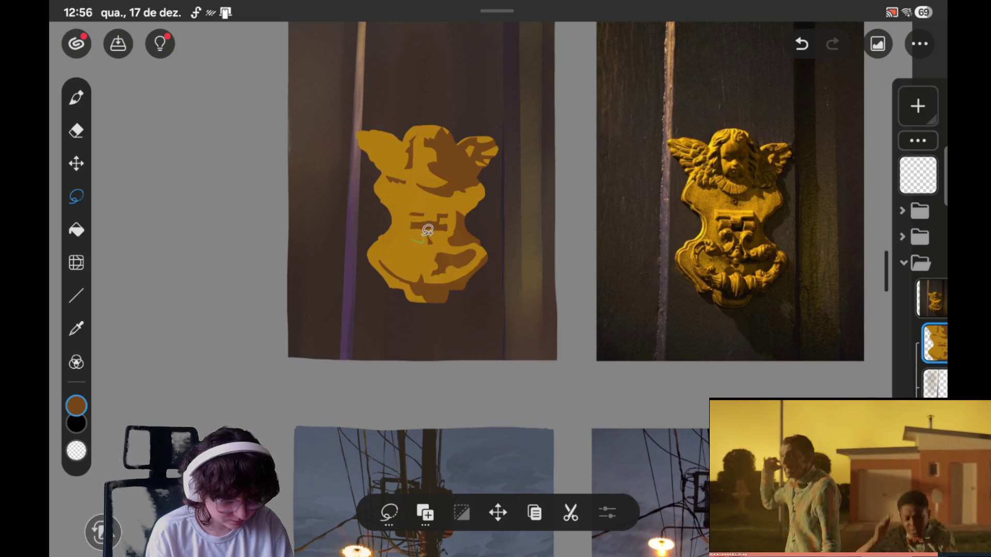
click(418, 237)
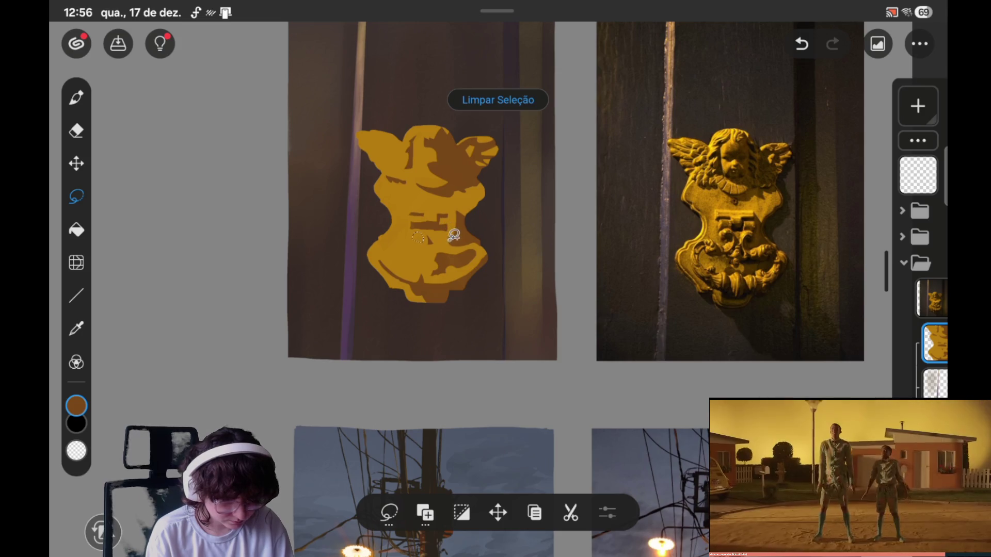
drag(443, 239, 446, 257)
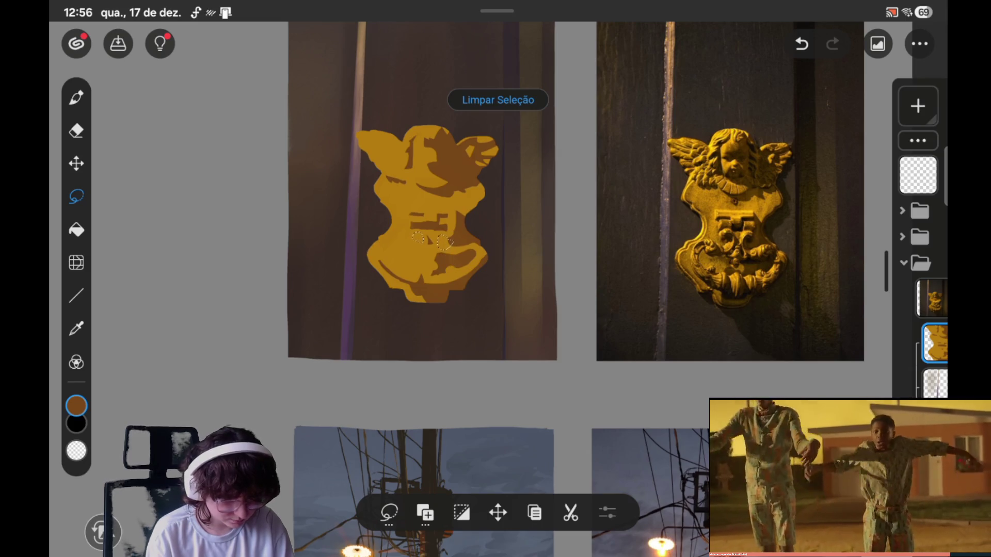
key(ctrl+z)
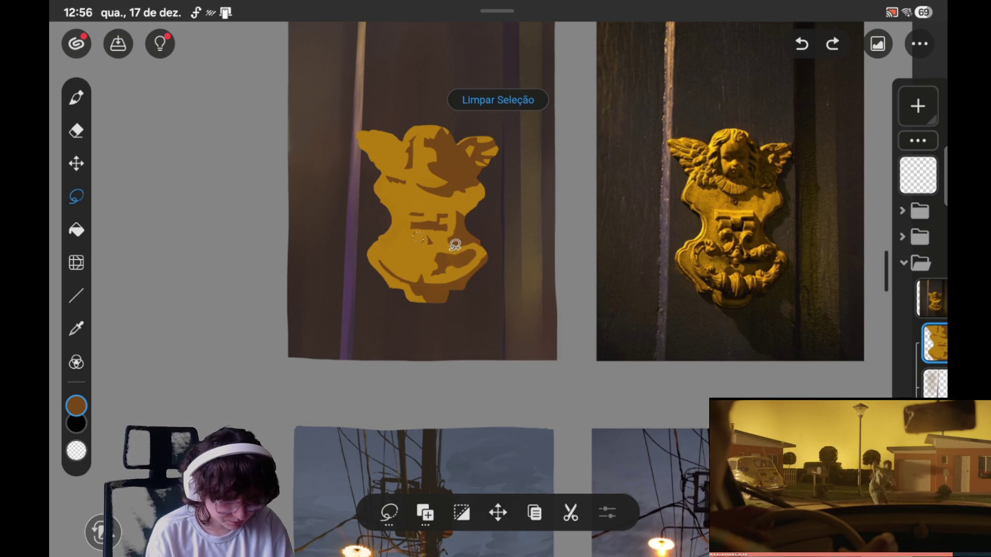
drag(450, 246, 447, 249)
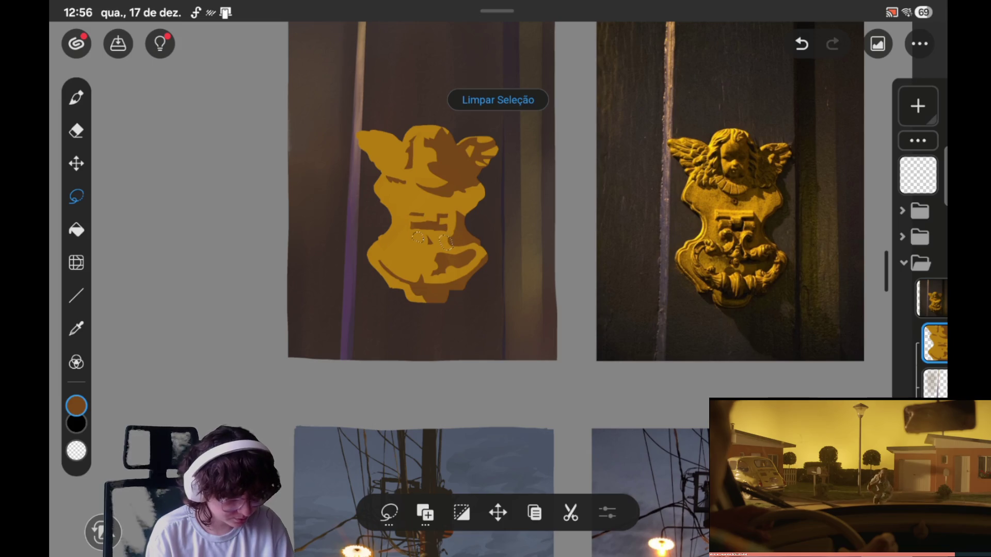
click(76, 97)
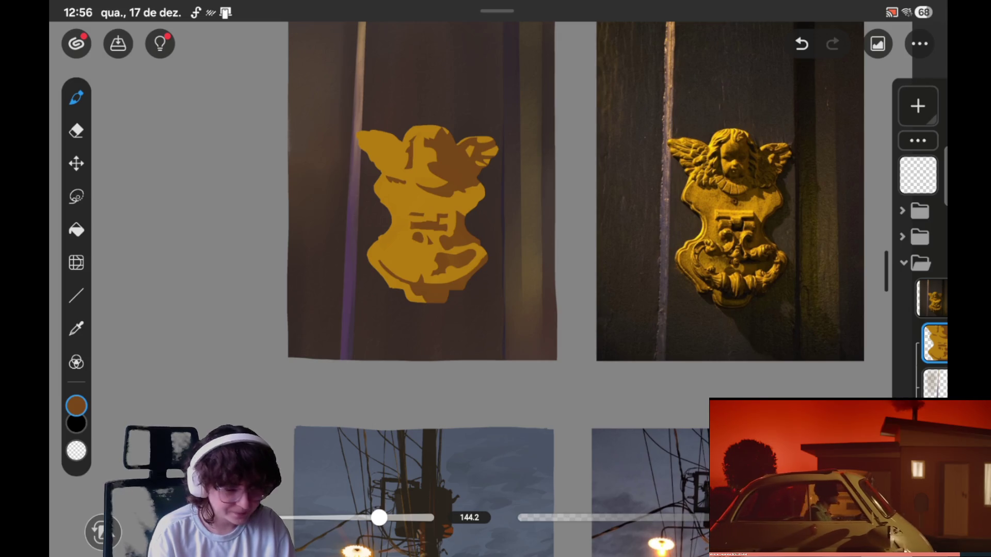
click(76, 197)
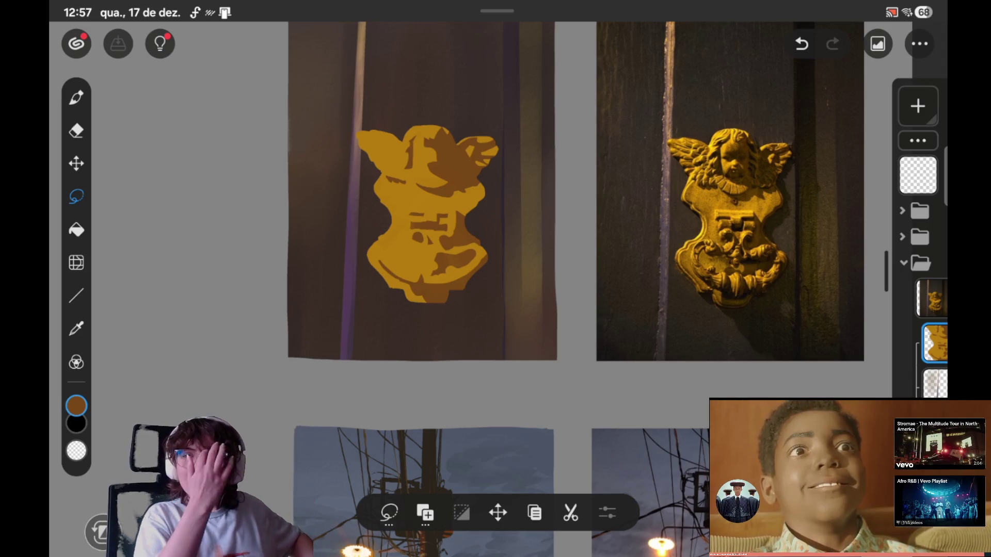
- Paint a small upper-chest patch brown, then outline an area on the lower chest
scroll(577, 206, down, 1)
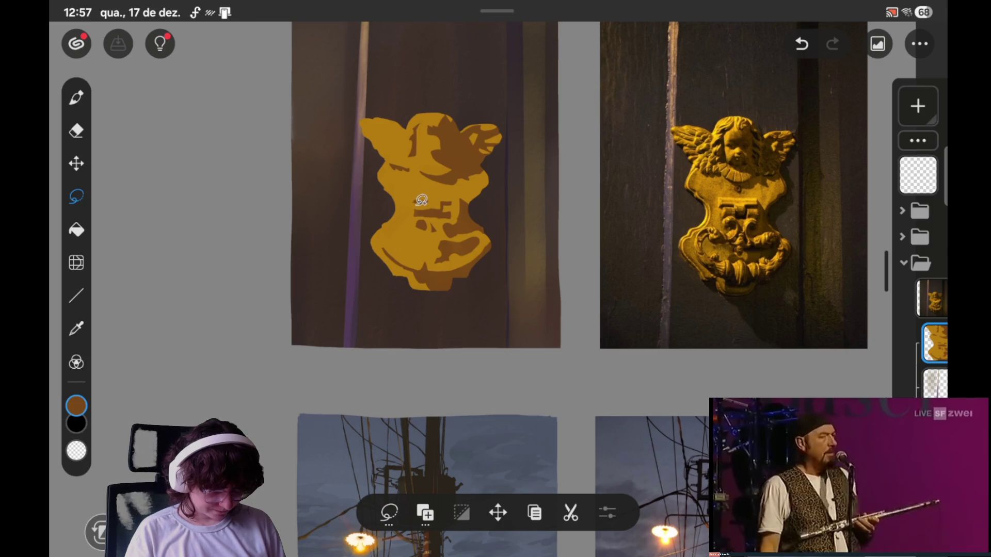
key(ctrl+z)
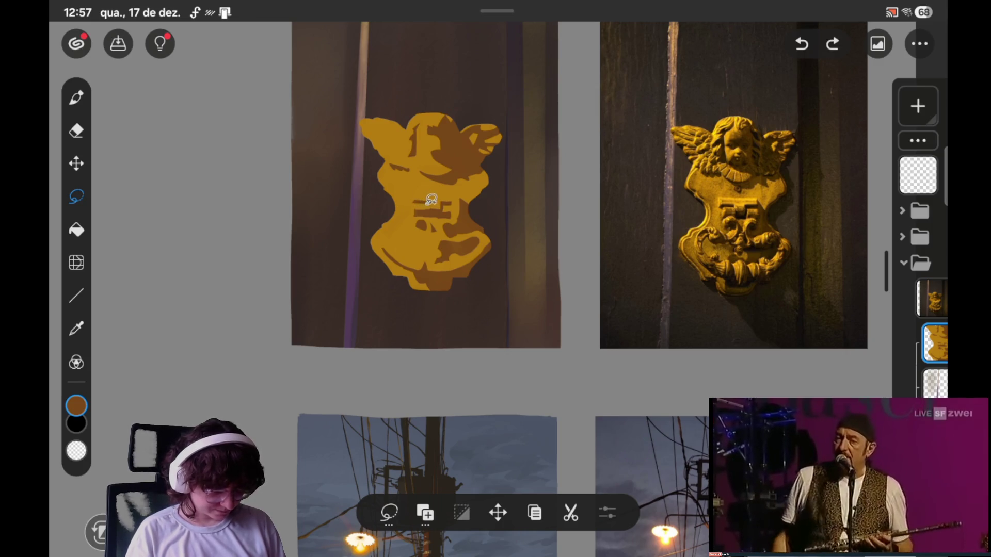
drag(417, 202, 429, 214)
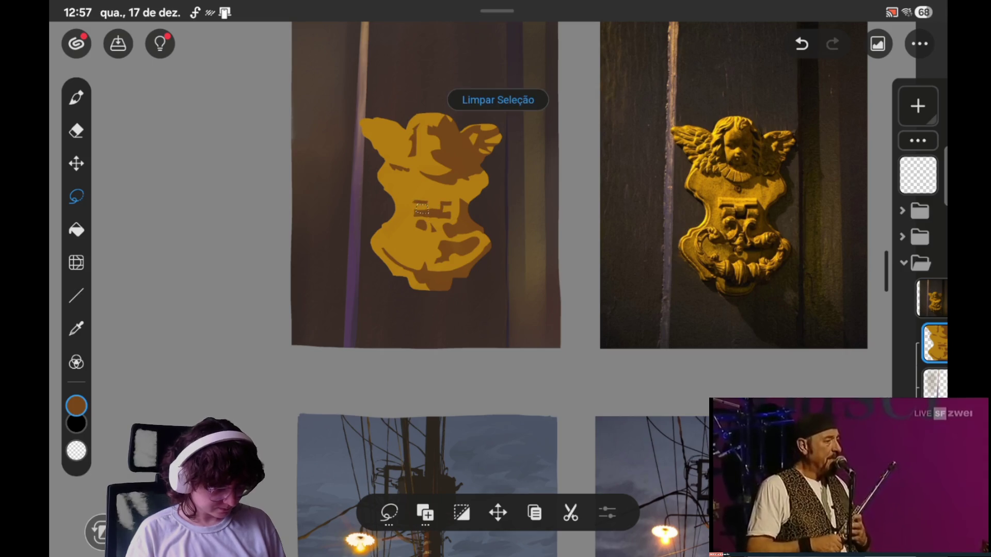
key(b)
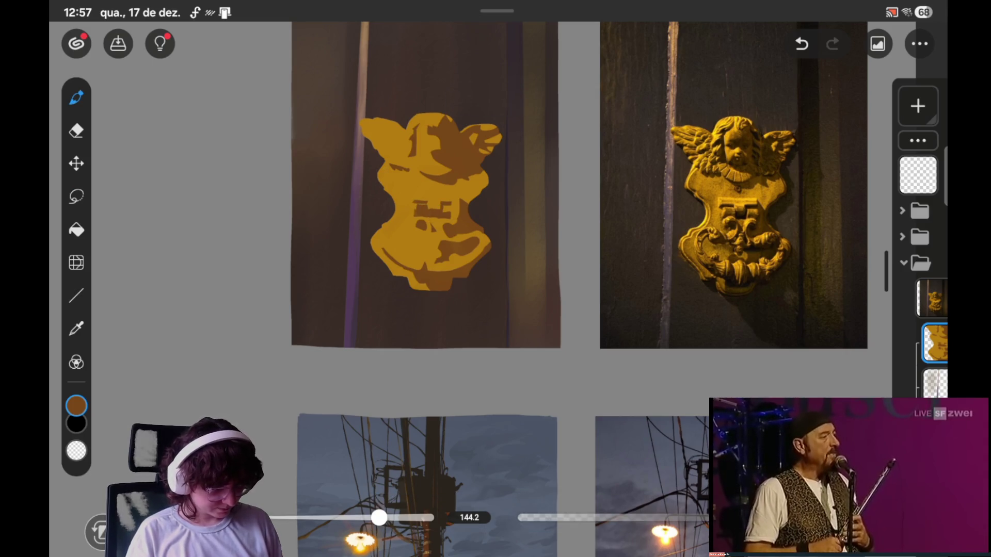
key(l)
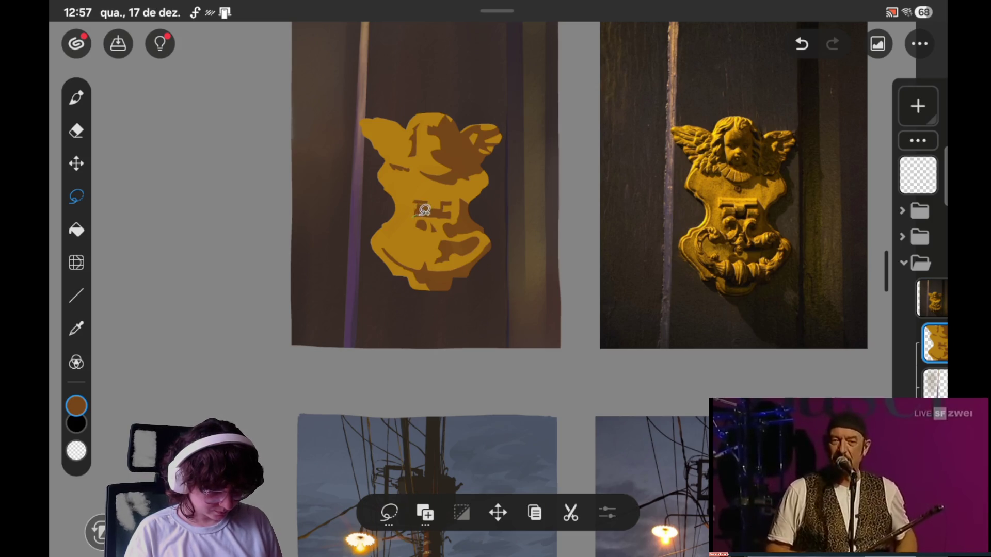
drag(437, 215, 412, 225)
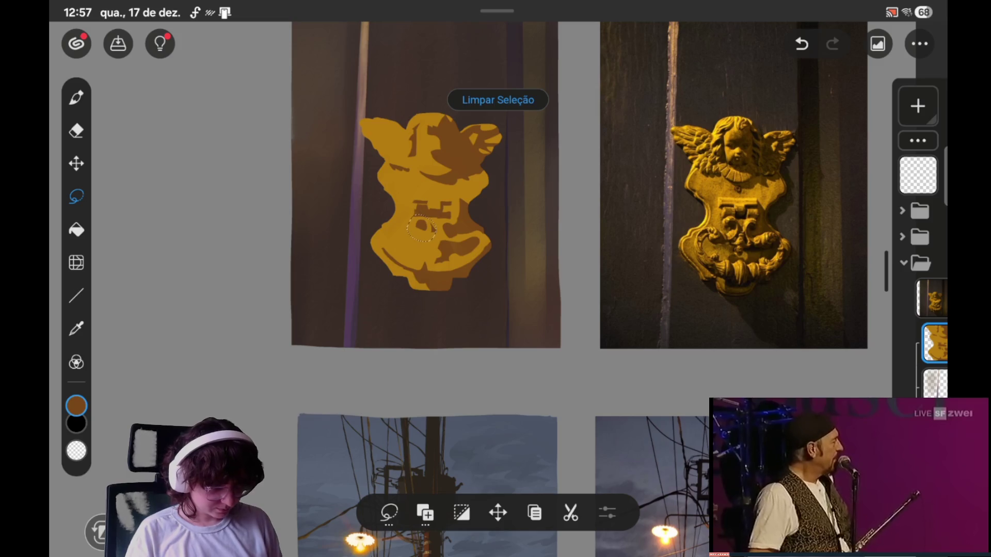
- Eyedrop the golden yellow and paint it into the lower-chest selection
click(405, 222)
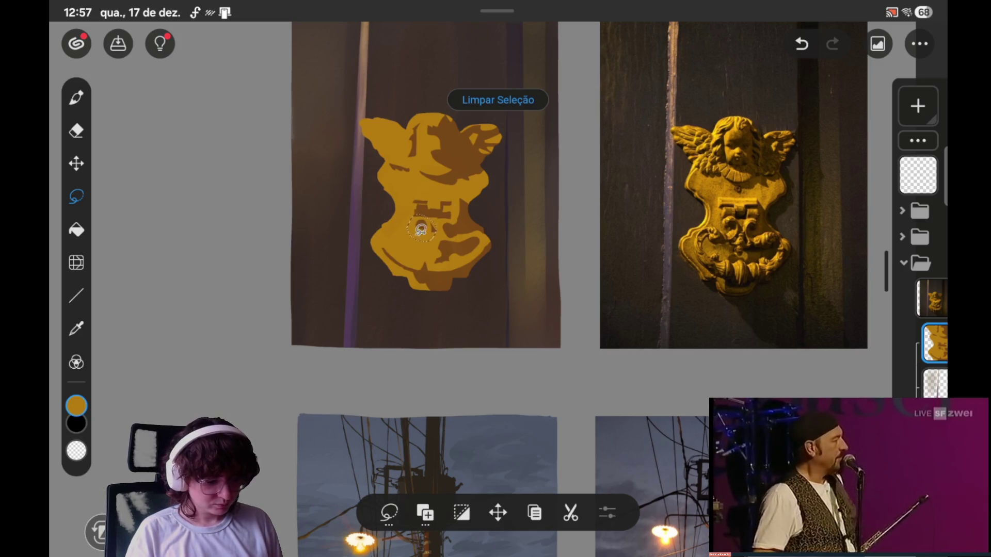
click(76, 97)
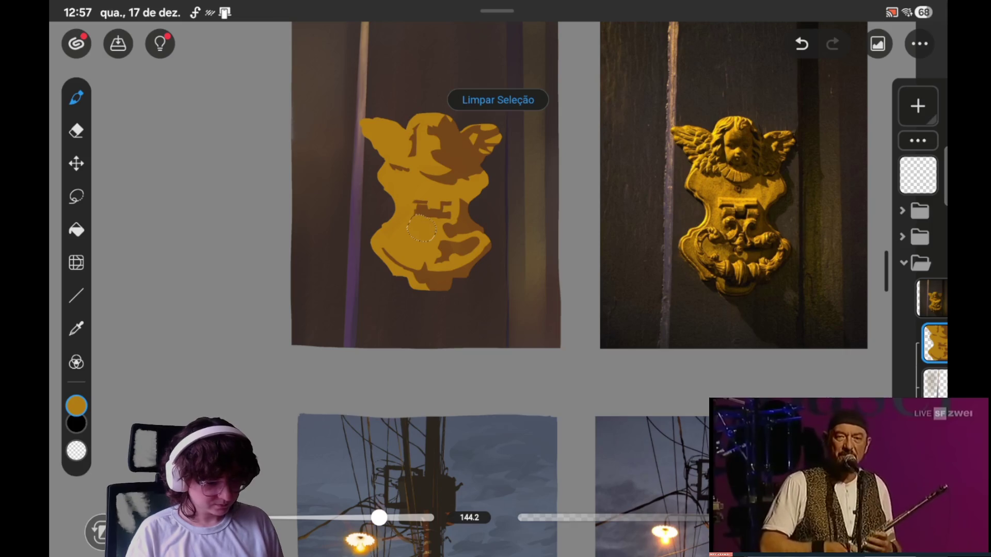
click(498, 100)
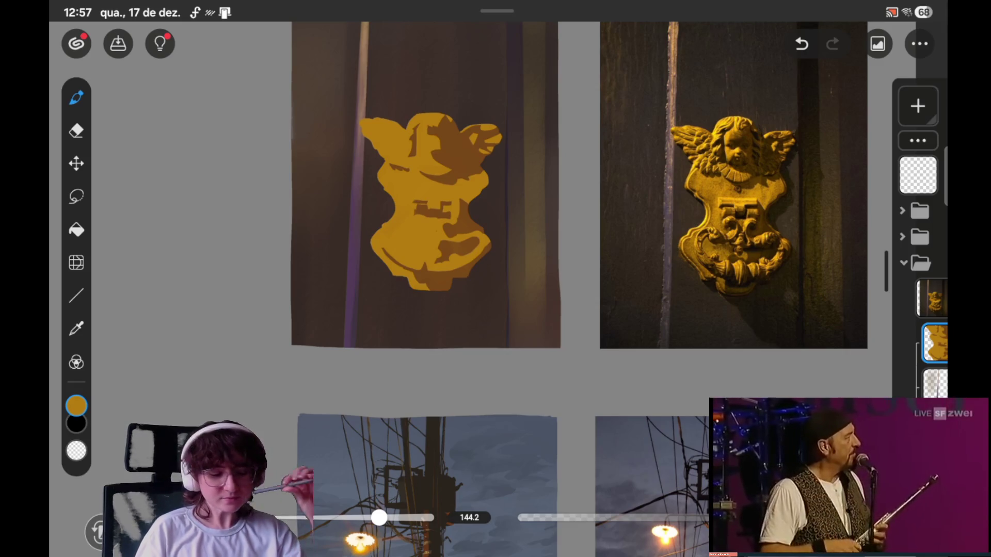
- Lasso a new area on the lower body and eyedrop the brown shadow colour from the head
scroll(568, 258, down, 1)
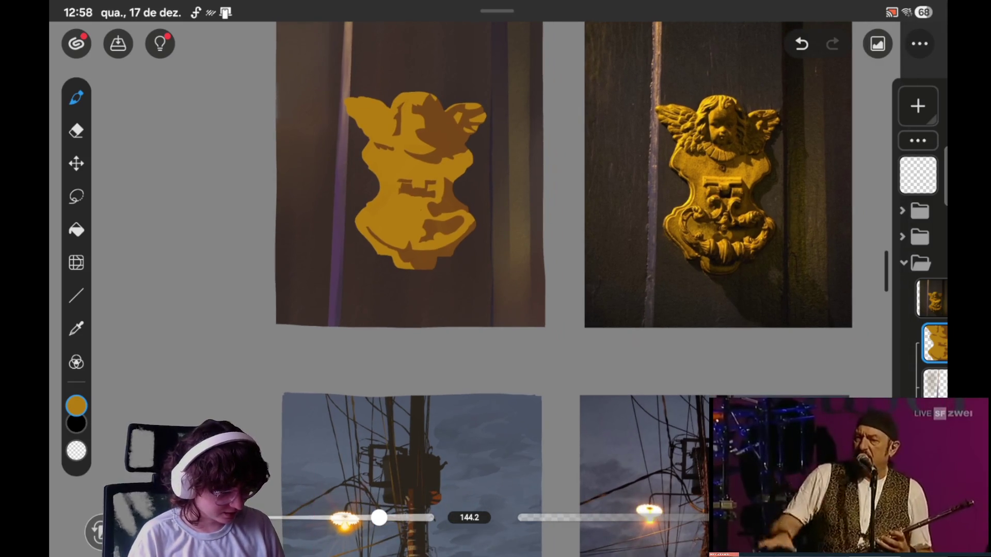
click(77, 196)
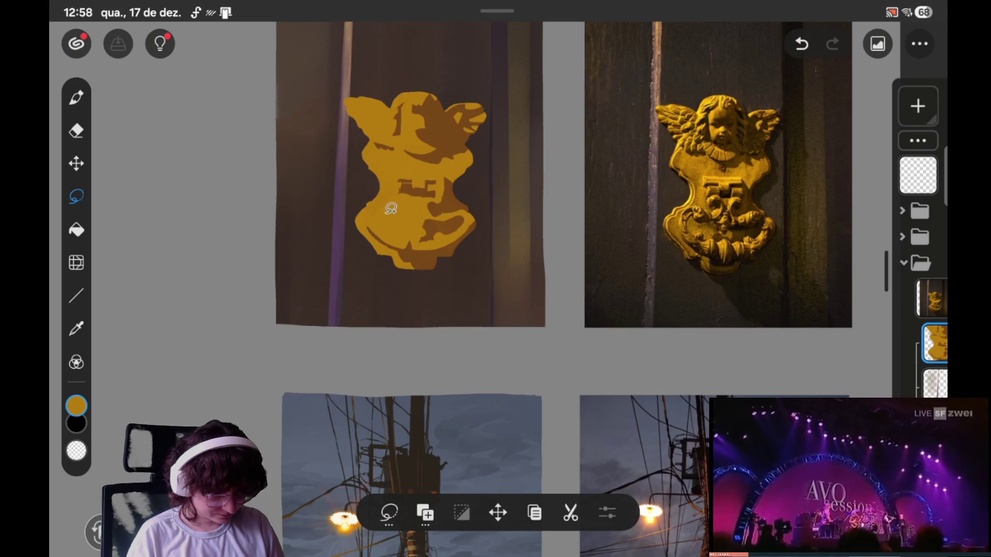
drag(398, 215, 421, 196)
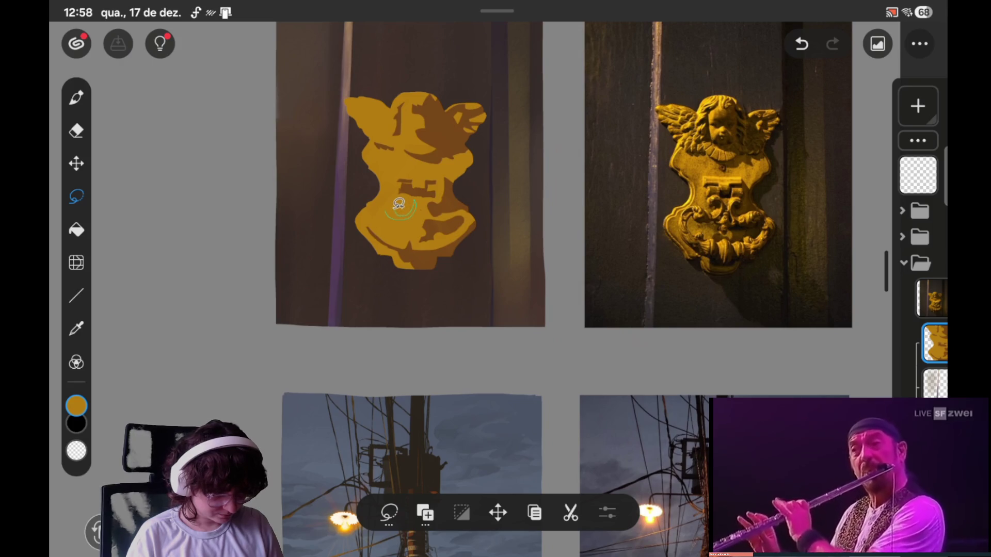
key(b)
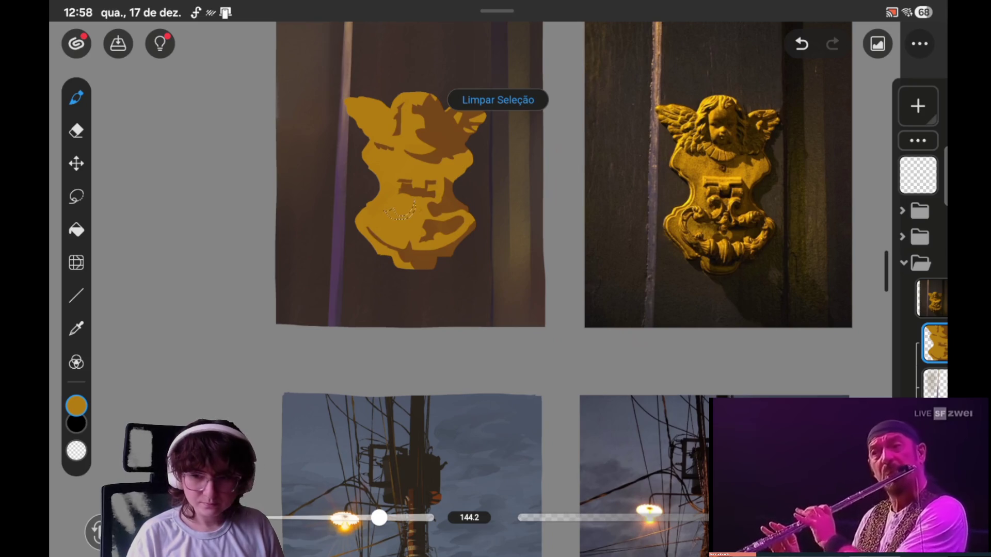
click(442, 100)
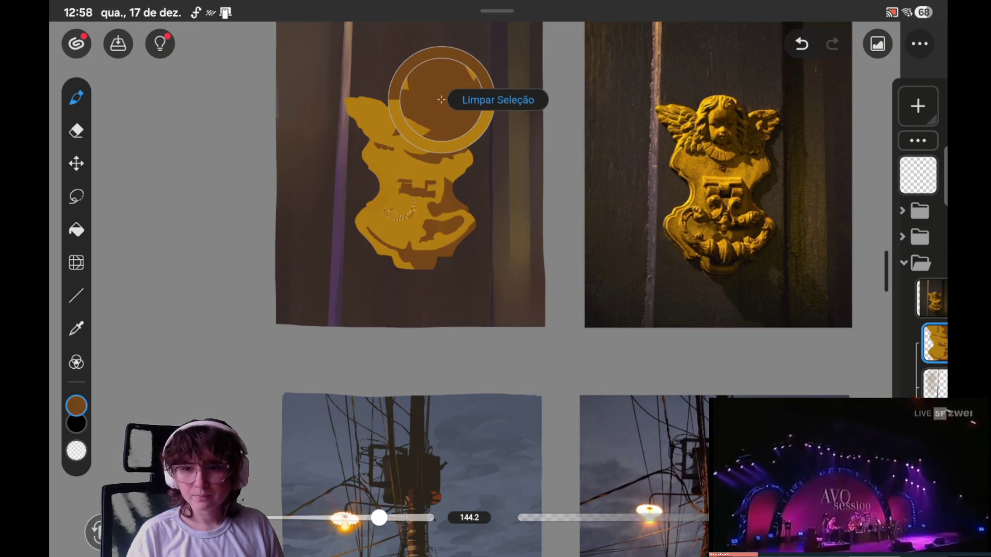
- Fill the chest selection with the sampled brown and clear it
drag(441, 99, 436, 100)
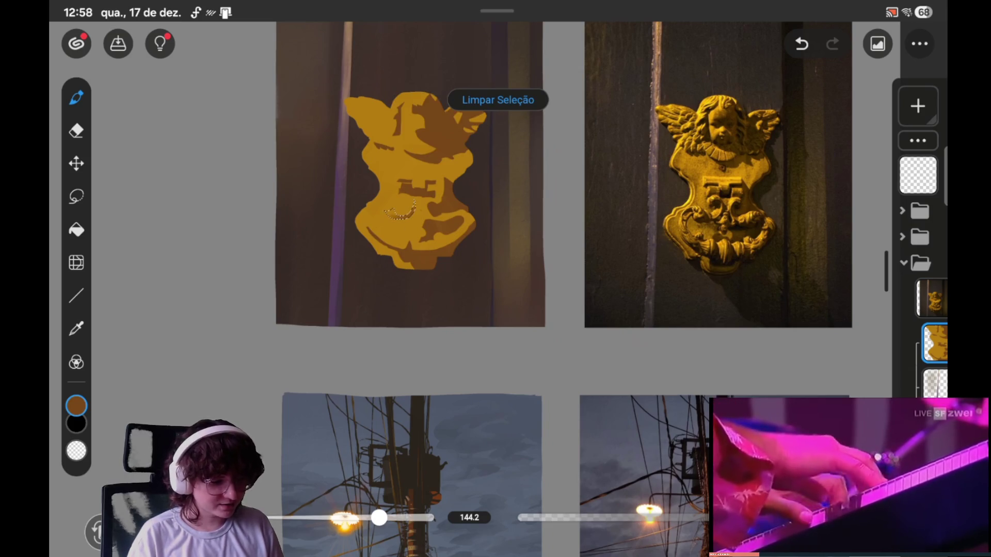
drag(386, 210, 413, 206)
click(498, 100)
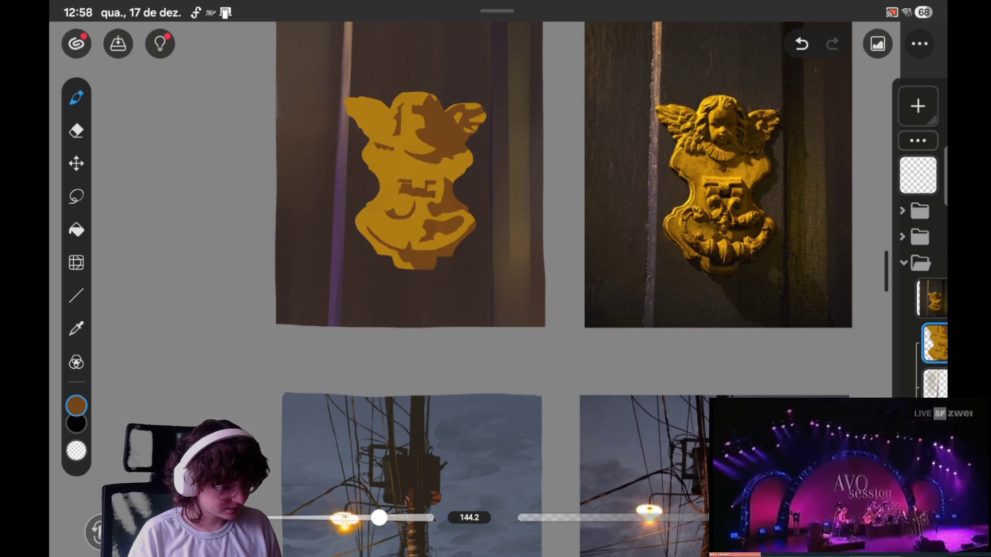
click(76, 196)
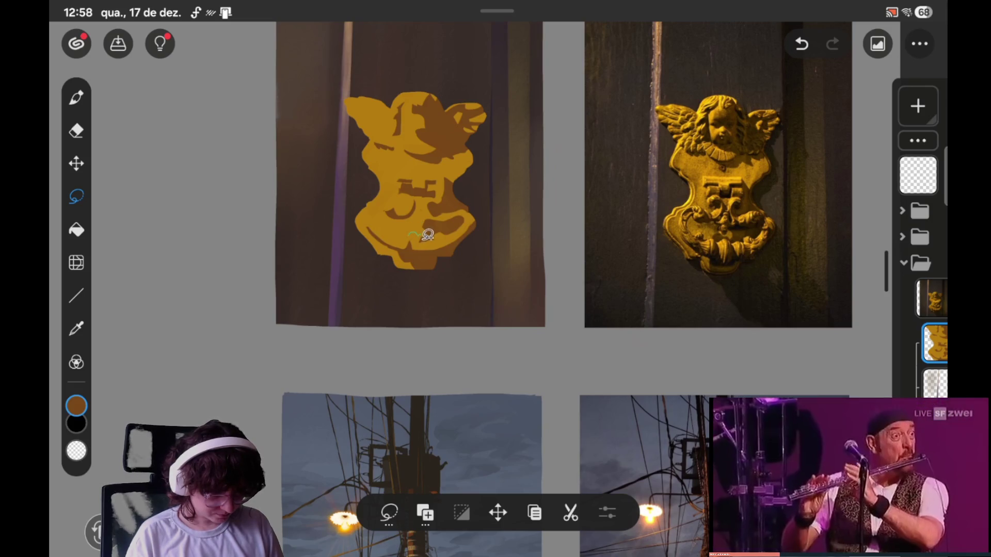
- Outline a shadow shape on the lower right body and paint it brown
key(ctrl+d)
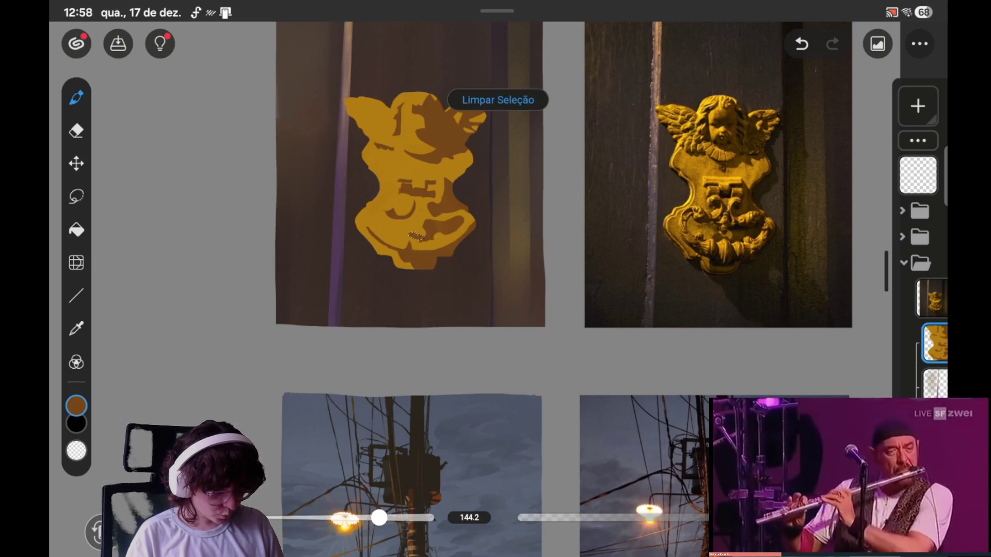
key(s)
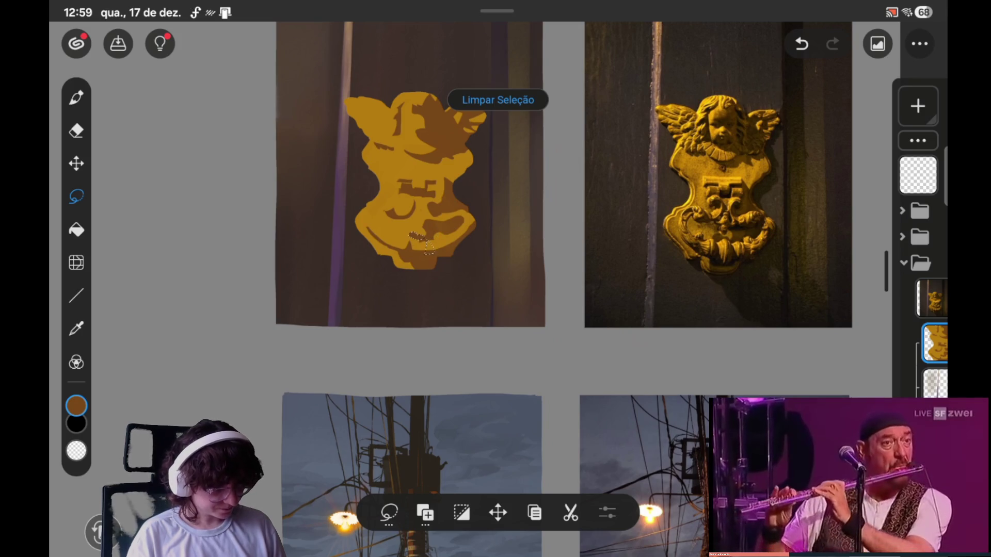
key(b)
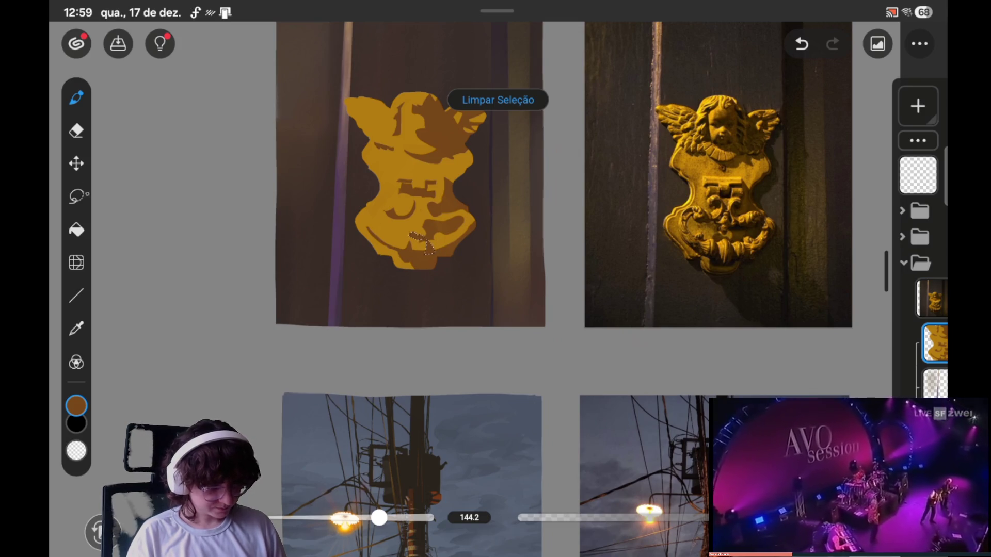
key(l)
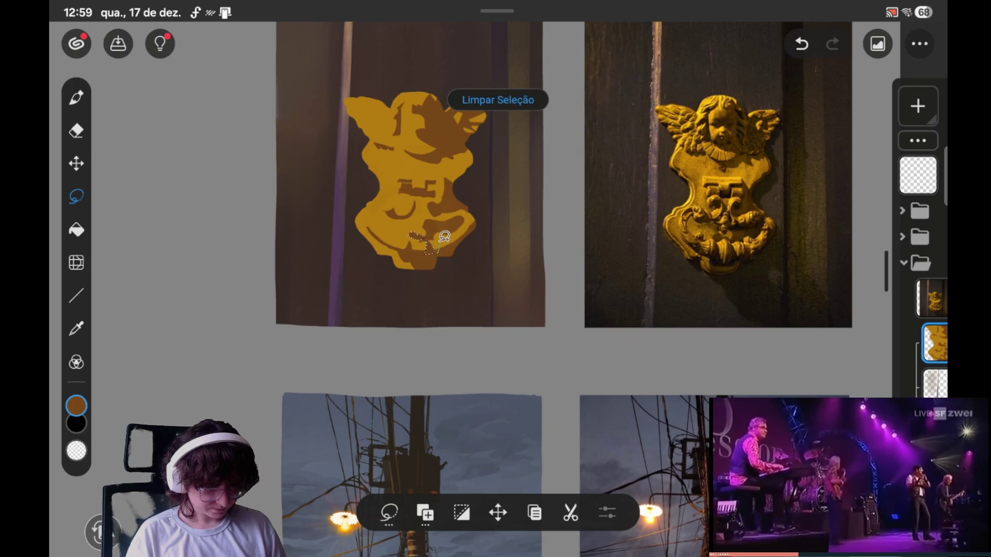
drag(445, 238, 459, 243)
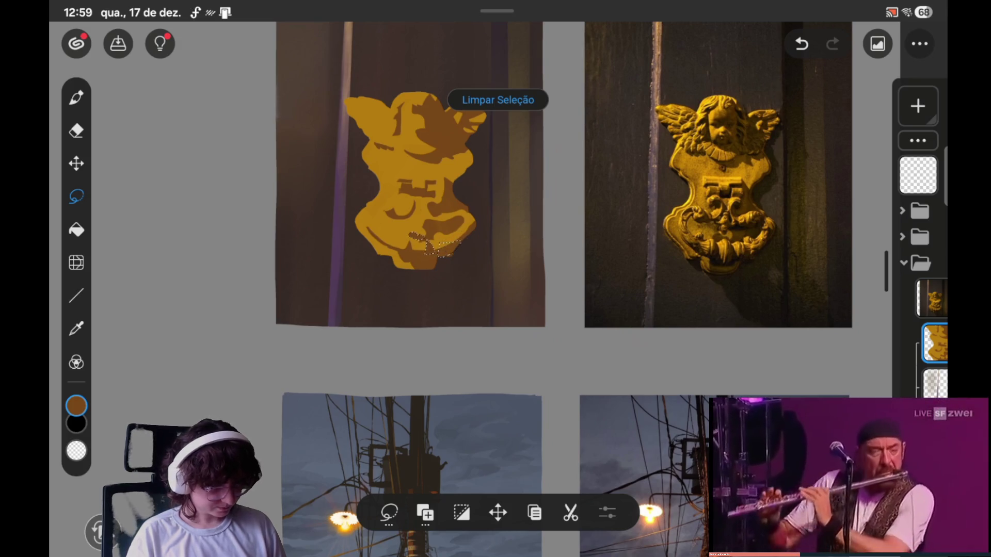
click(77, 97)
click(498, 99)
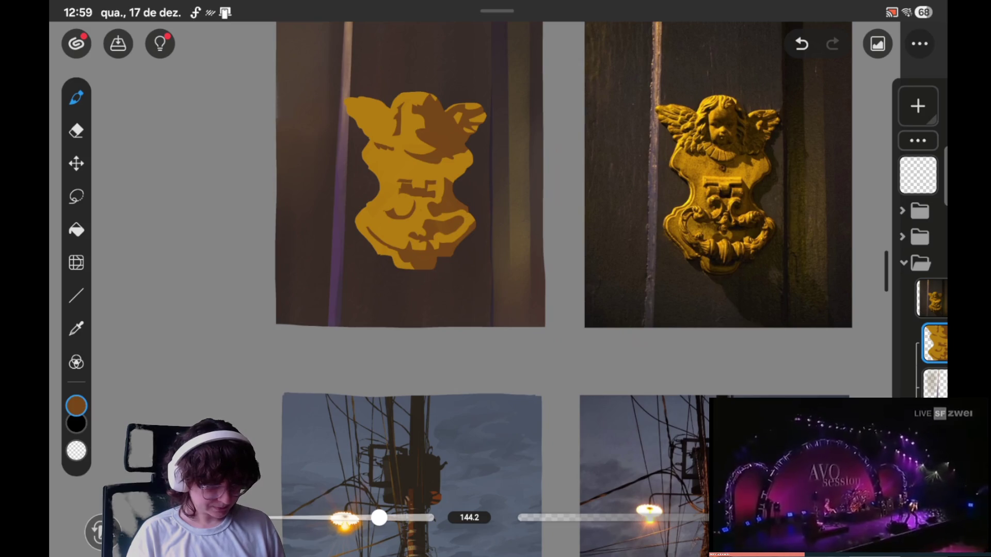
- Lasso a band across the cherub's middle and paint it with the eyedropped gold base colour
click(77, 196)
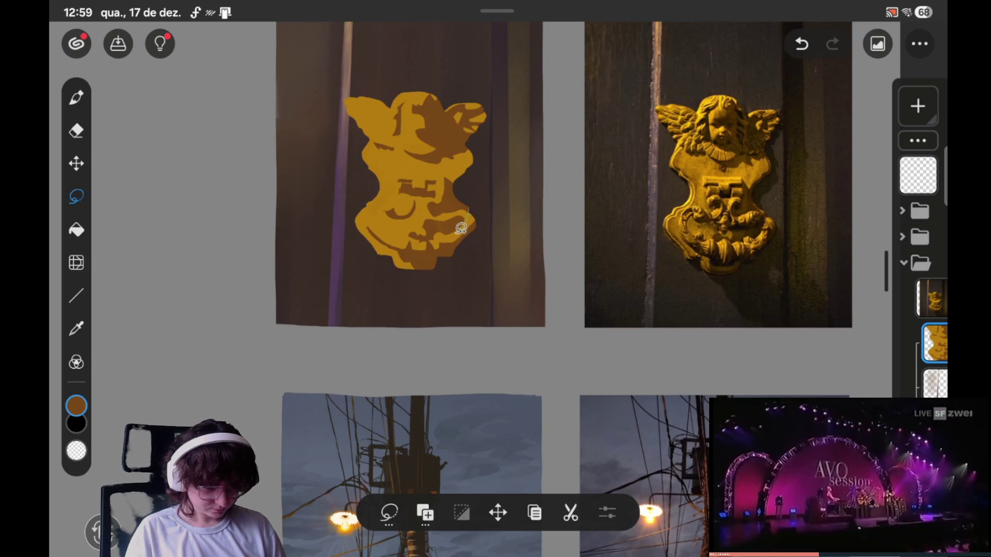
drag(456, 221, 454, 223)
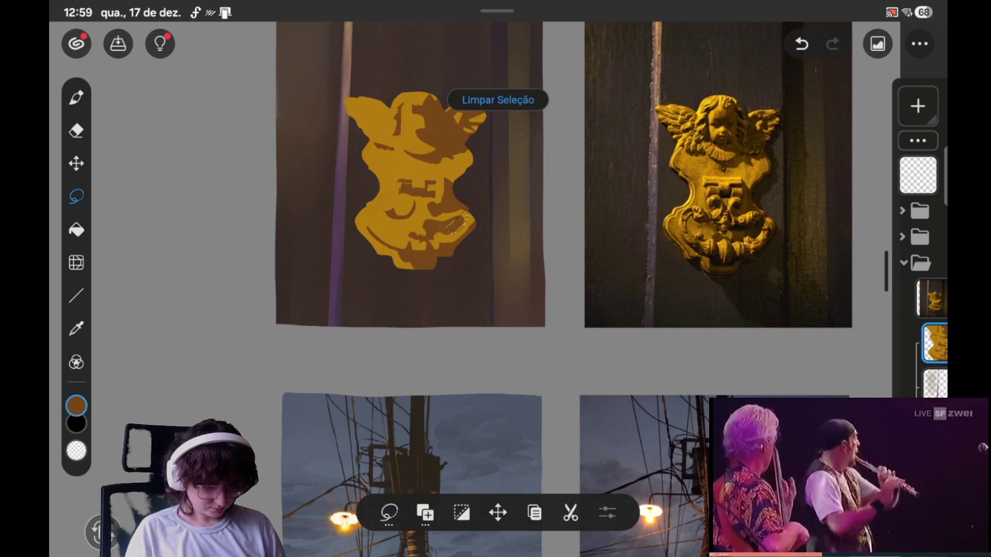
click(437, 185)
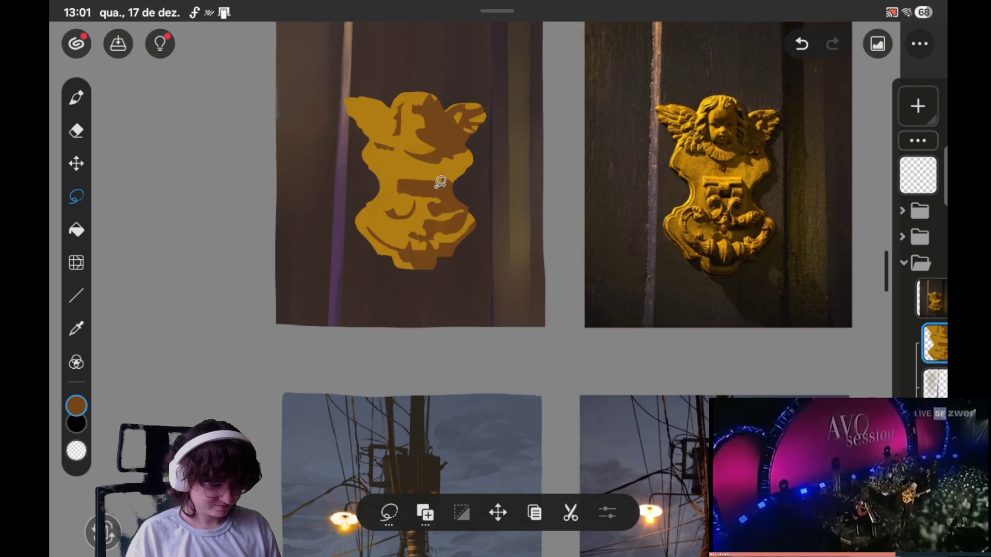
drag(441, 183, 445, 186)
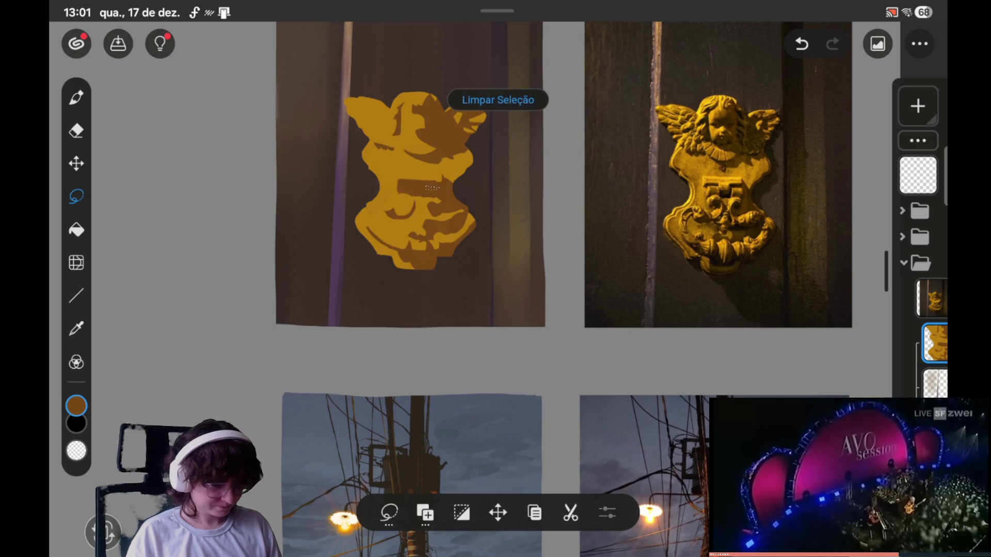
key(b)
click(415, 127)
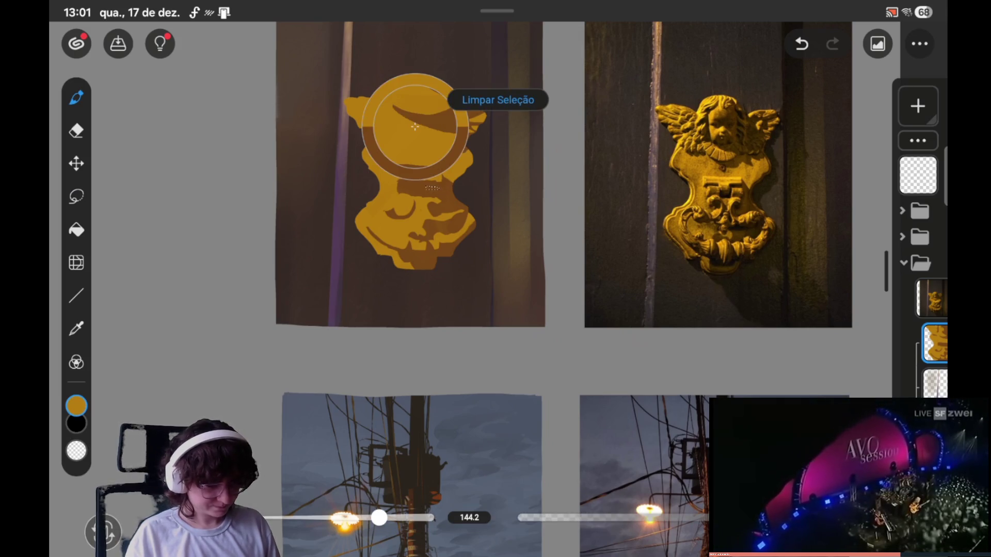
click(498, 99)
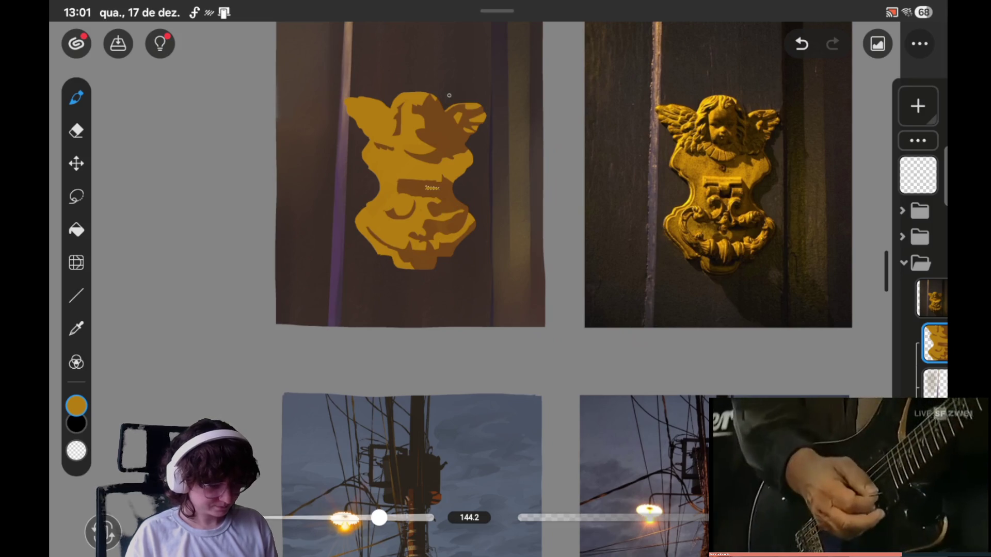
click(77, 196)
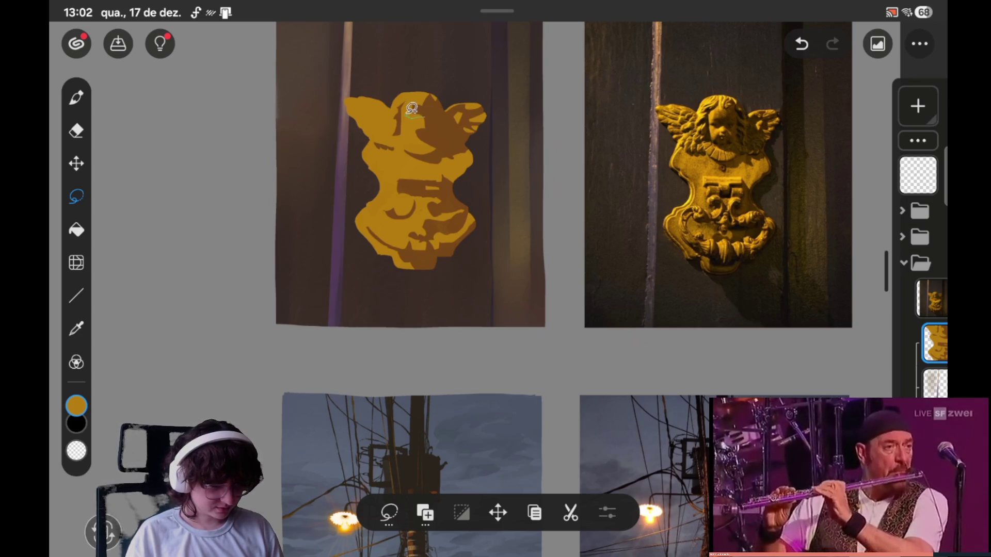
- Select a small area near the angel's head, sample its brown, save, and clear the selection
drag(412, 110, 410, 112)
key(b)
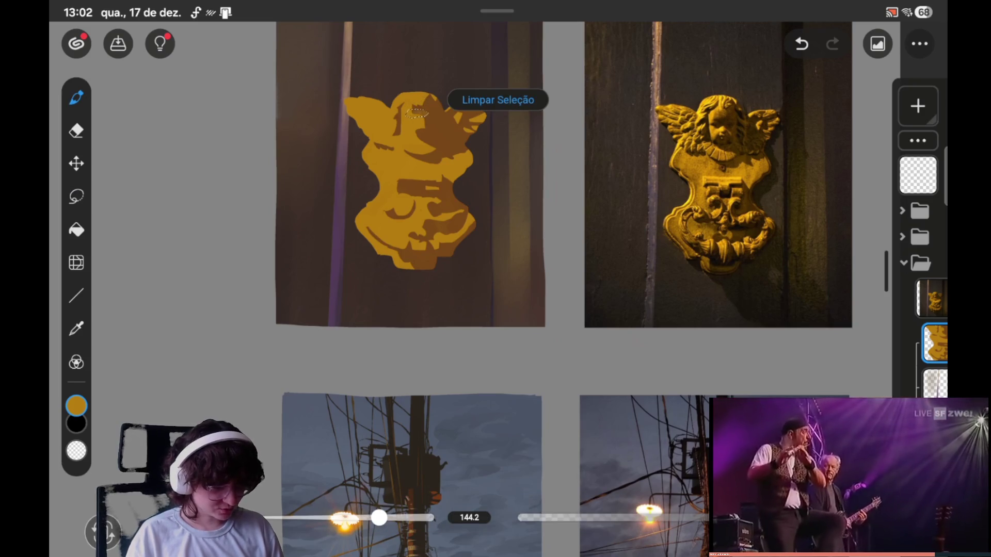
click(455, 111)
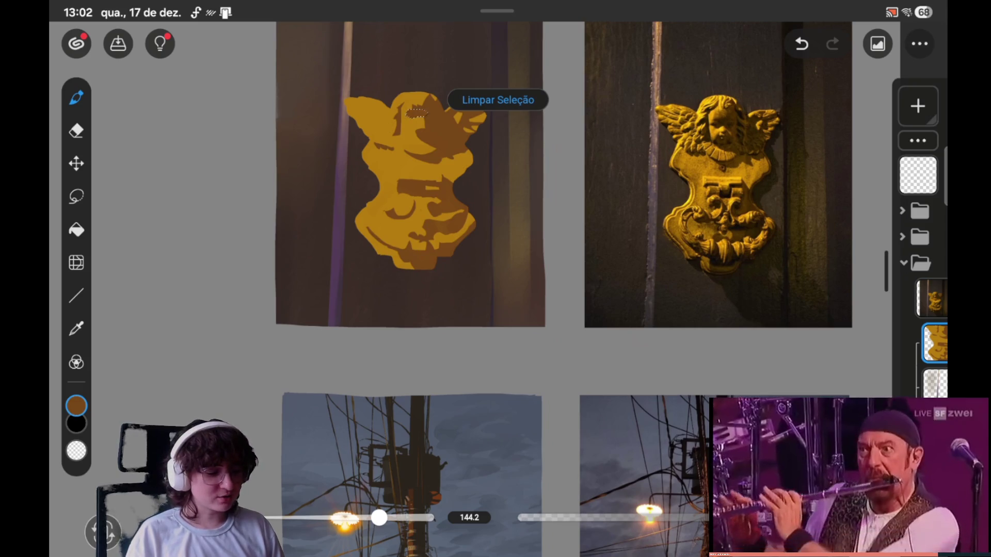
click(119, 43)
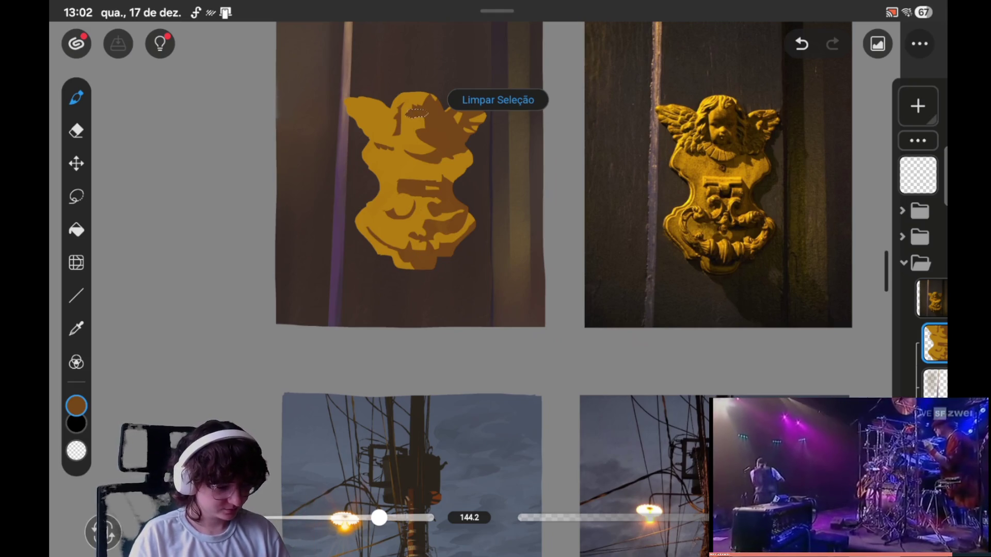
click(498, 100)
- Re-outline a small shadow shape on the head and fill it with the sampled gold
click(77, 196)
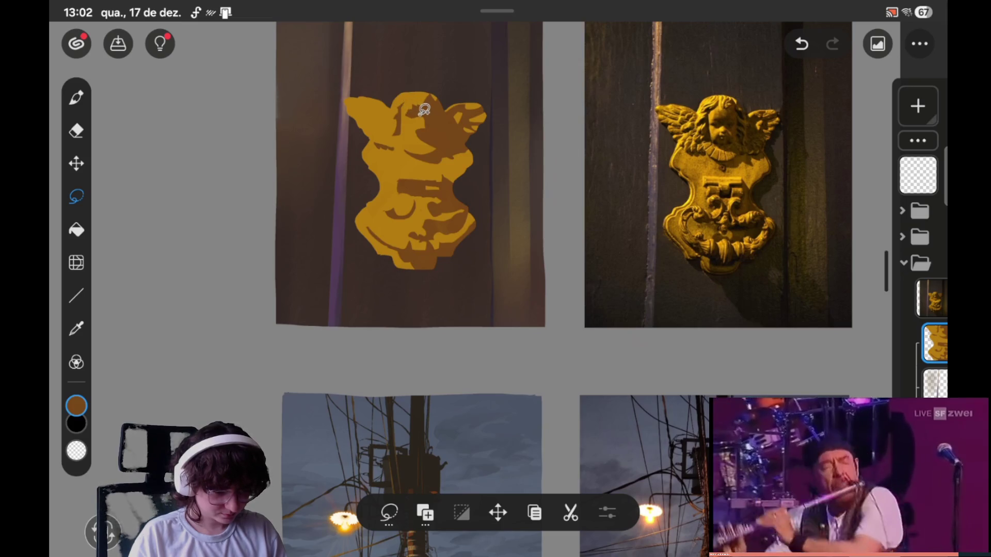
drag(437, 120, 424, 117)
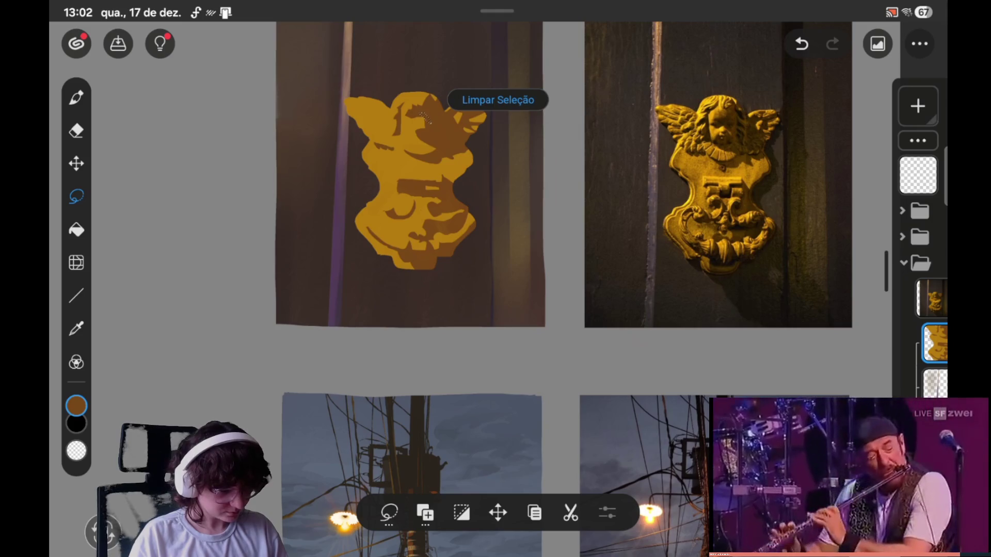
click(498, 100)
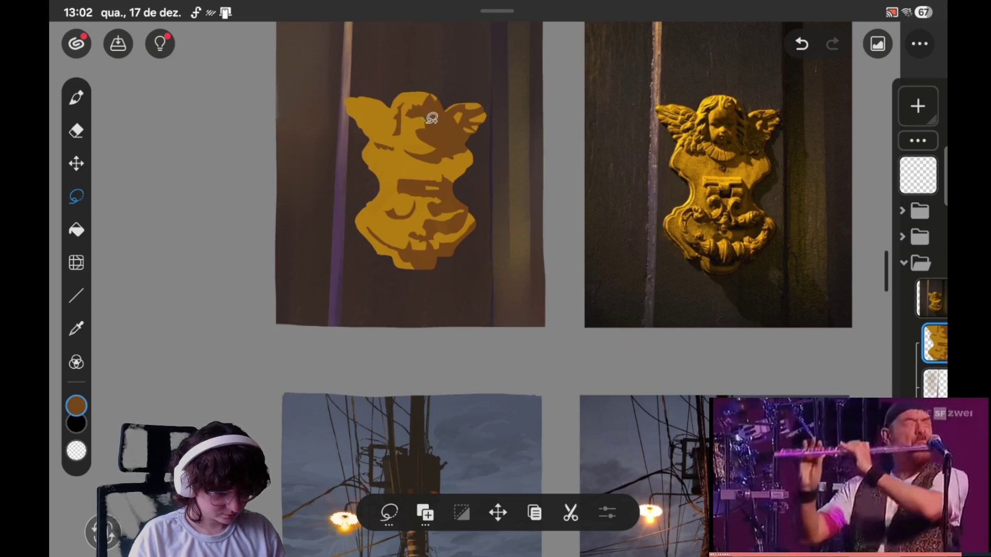
drag(427, 120, 423, 117)
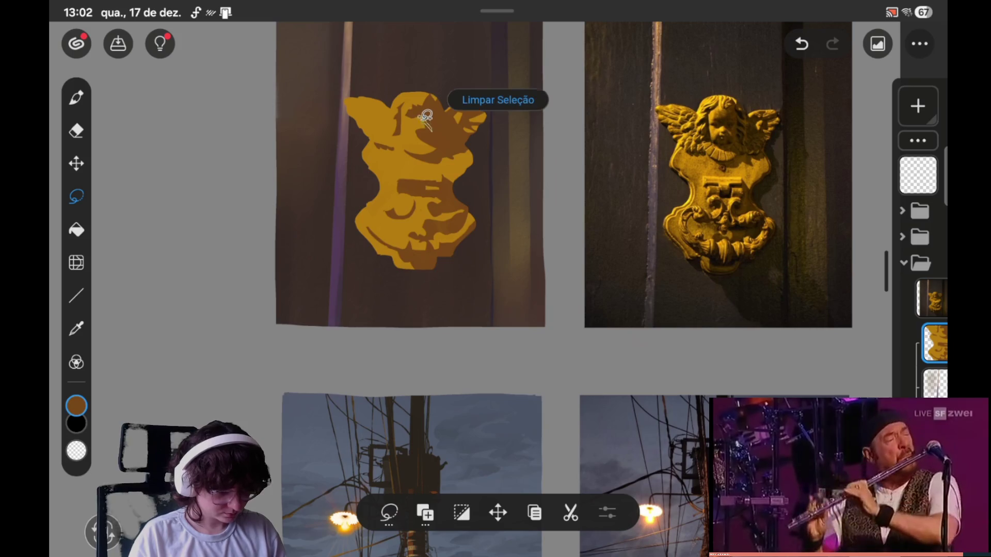
key(b)
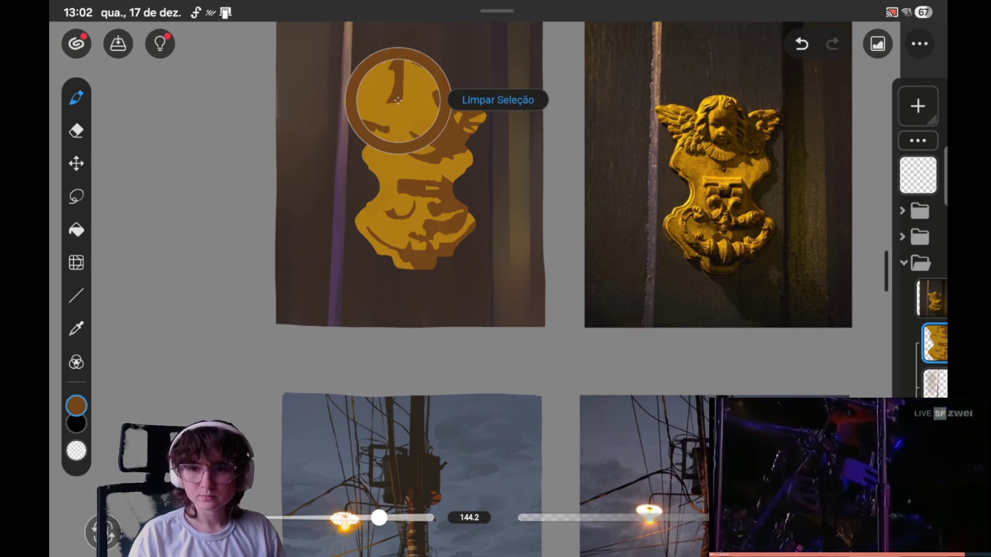
drag(398, 99, 400, 101)
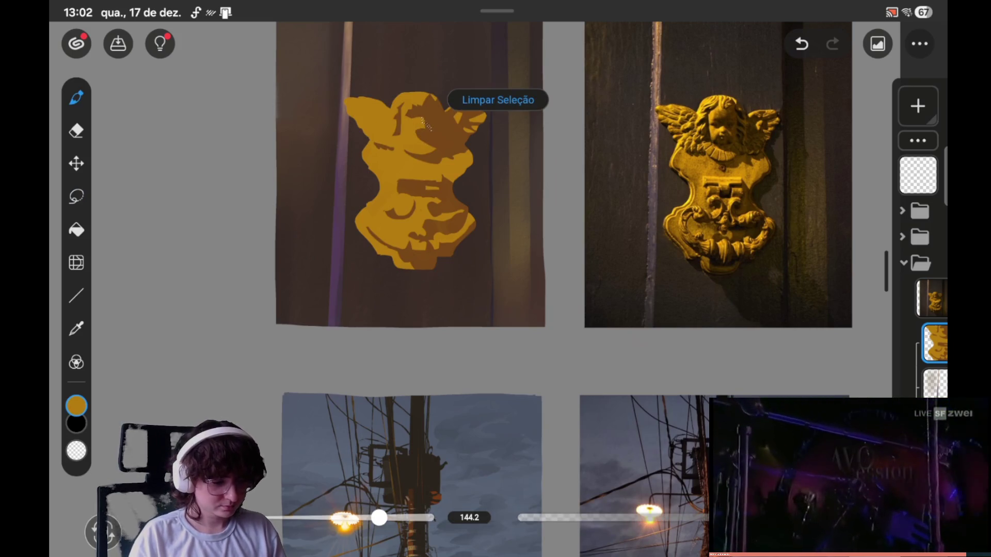
click(498, 99)
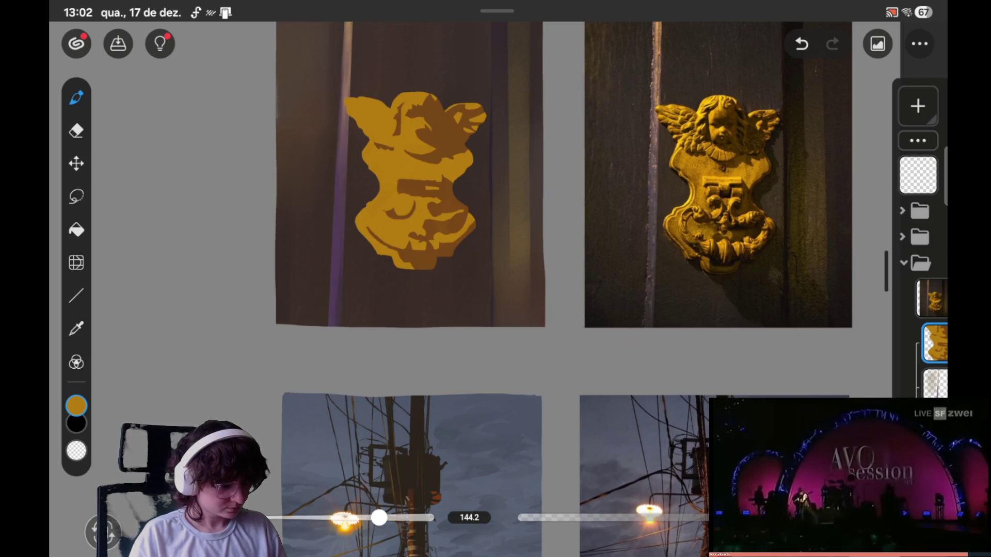
- Paint a darker brown shadow patch inside a lassoed area on the angel's head
key(l)
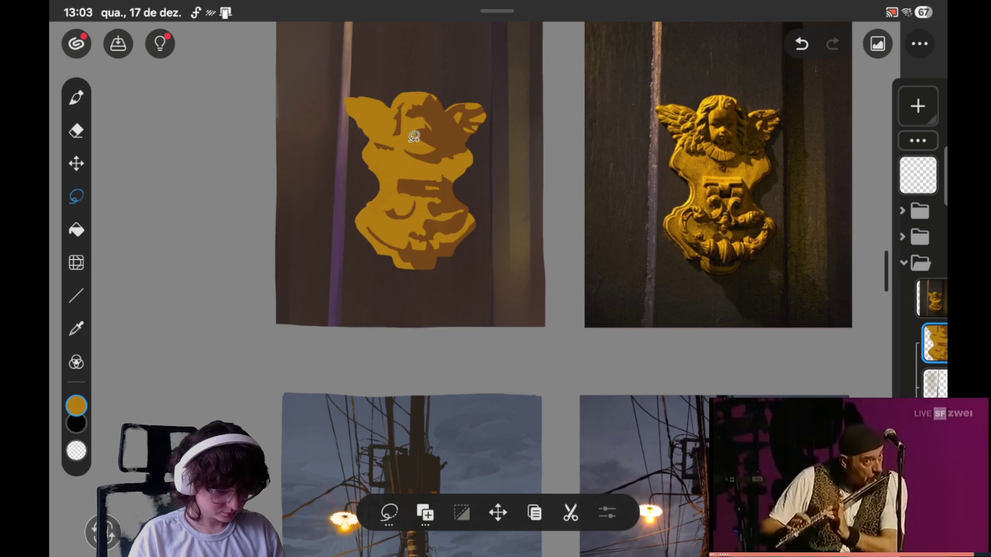
click(414, 136)
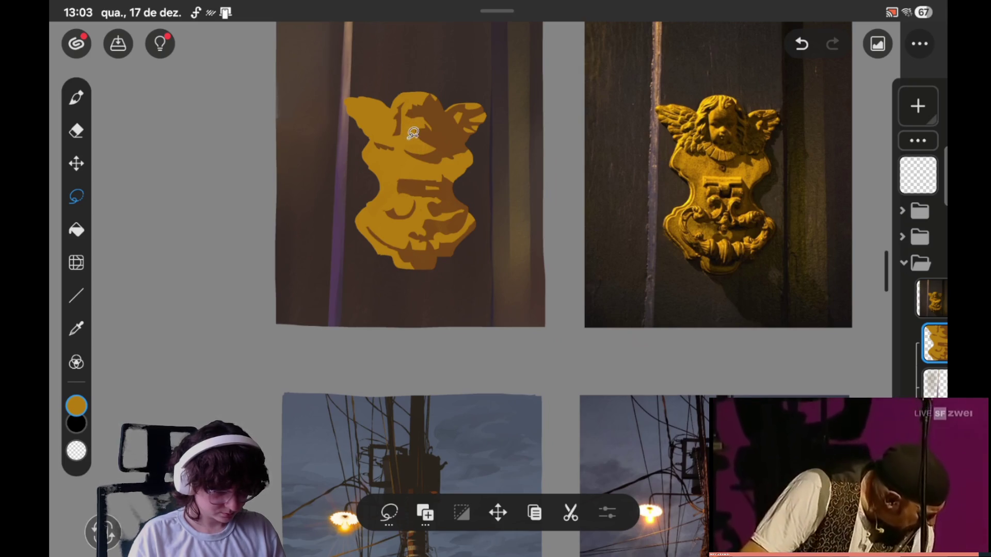
drag(414, 135, 422, 128)
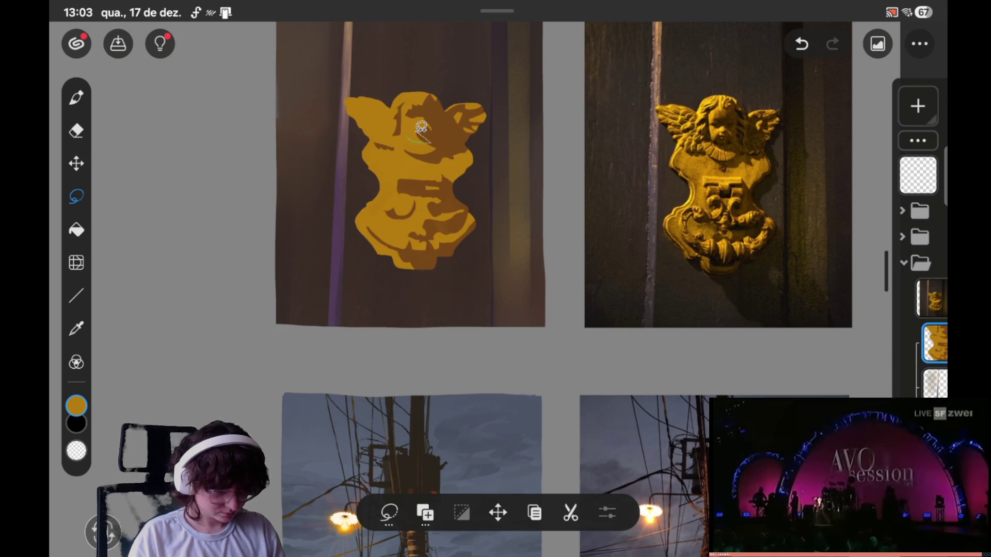
drag(420, 124, 413, 135)
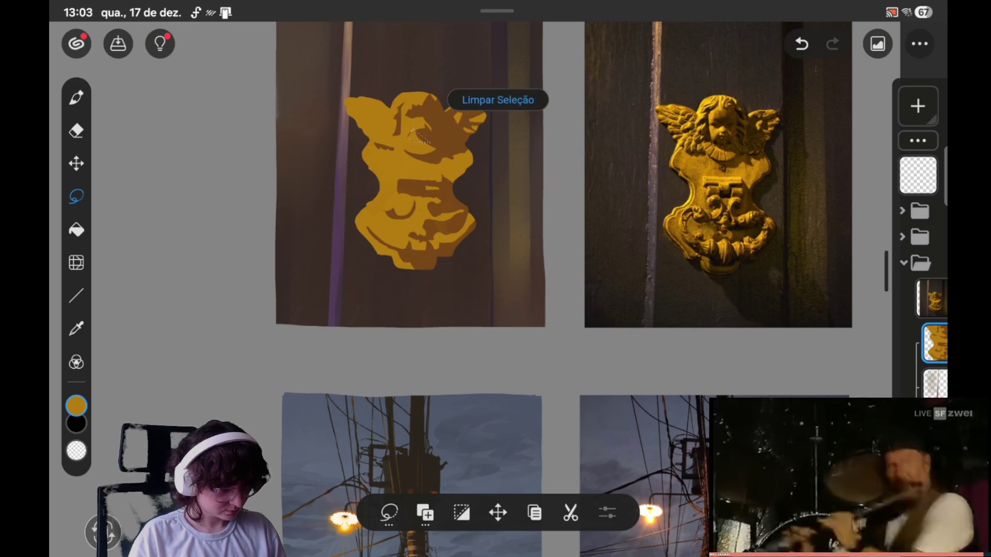
click(76, 97)
key(ctrl+z)
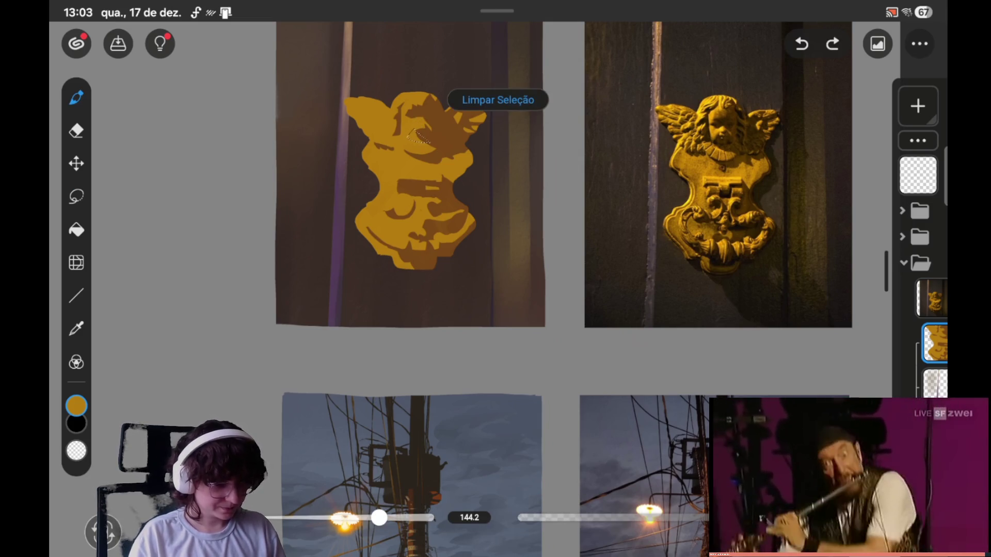
click(452, 117)
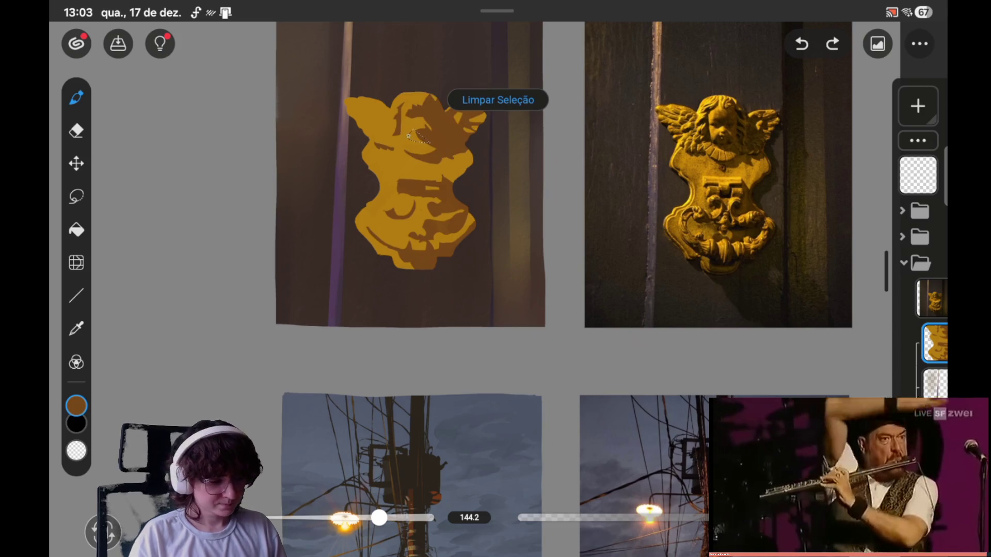
drag(410, 134, 423, 140)
click(497, 100)
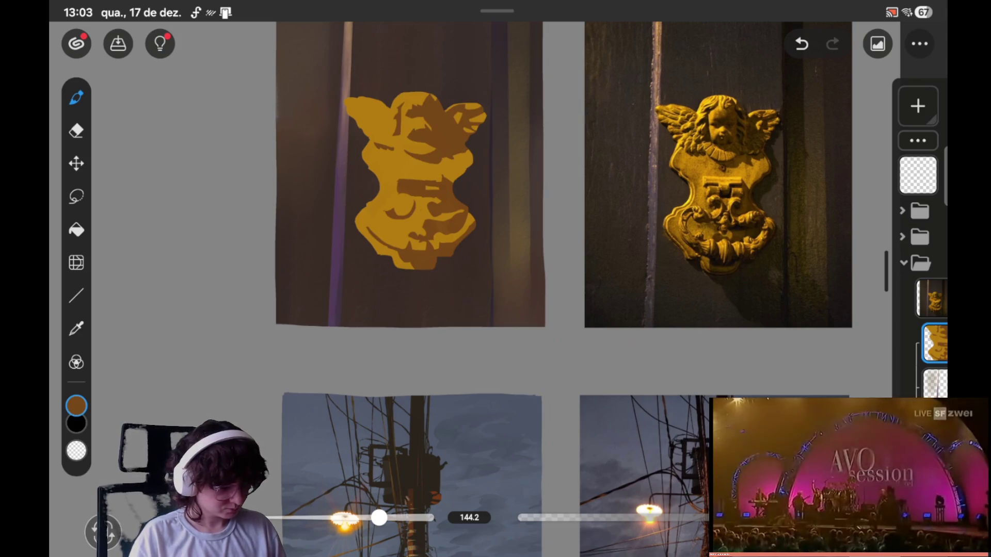
click(76, 197)
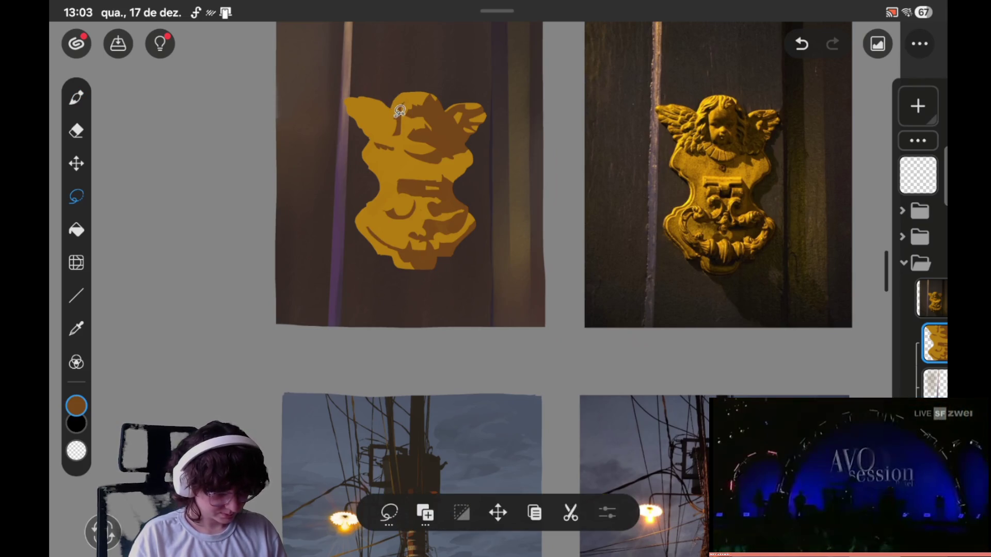
drag(401, 111, 390, 123)
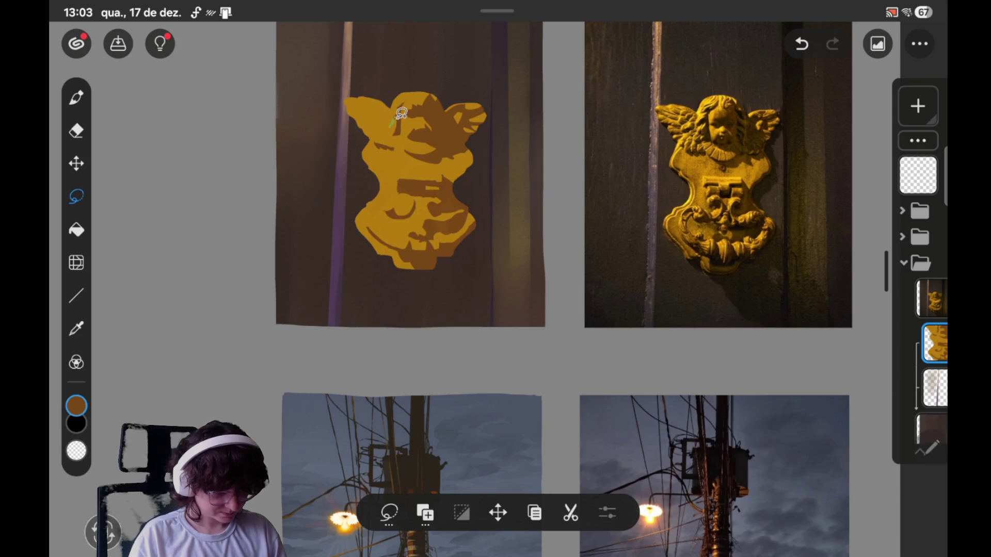
key(ctrl+z)
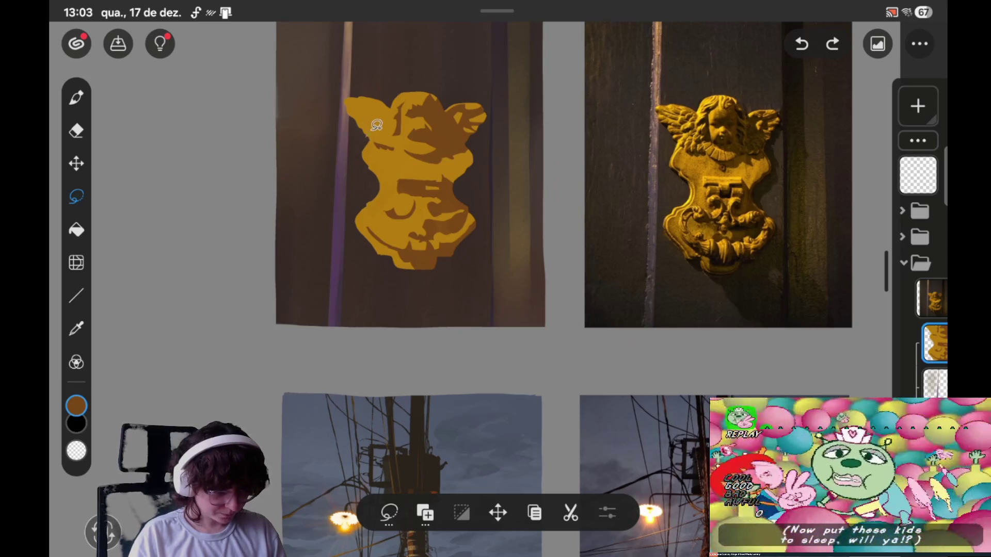
drag(366, 120, 363, 120)
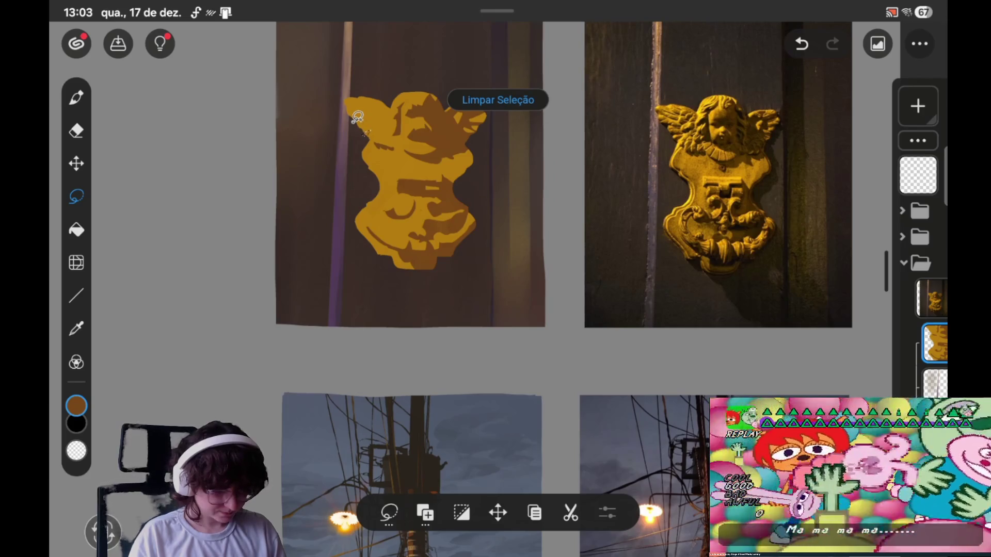
click(498, 100)
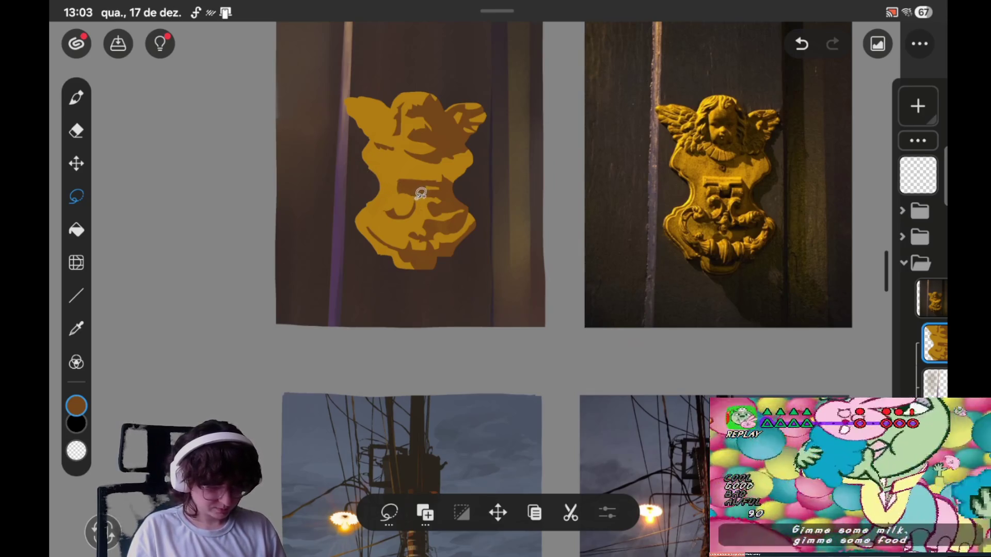
- Paint gold over a small lassoed area on the angel's chest
mouse_move(413, 195)
mouse_down()
mouse_move(431, 193)
mouse_move(416, 187)
mouse_up()
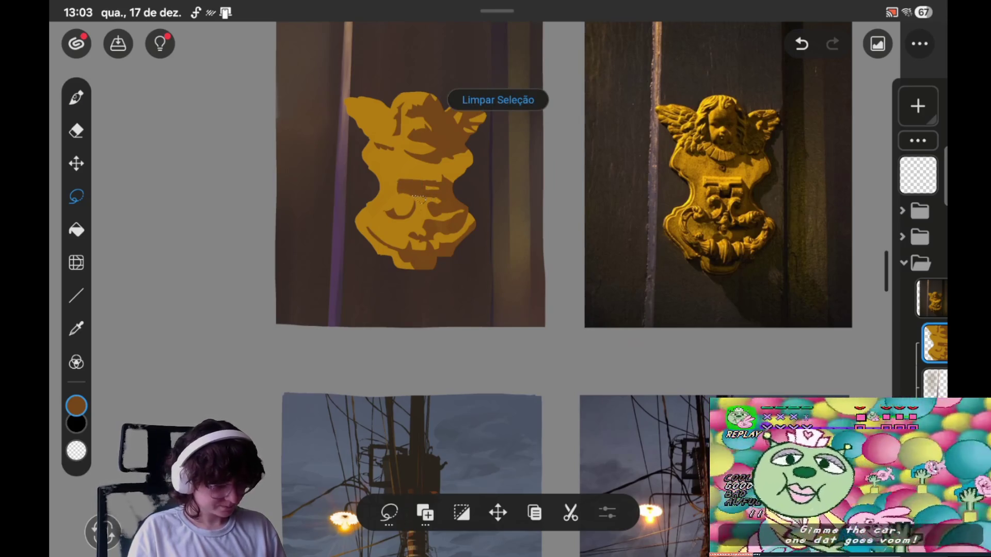
click(77, 97)
drag(405, 121, 403, 117)
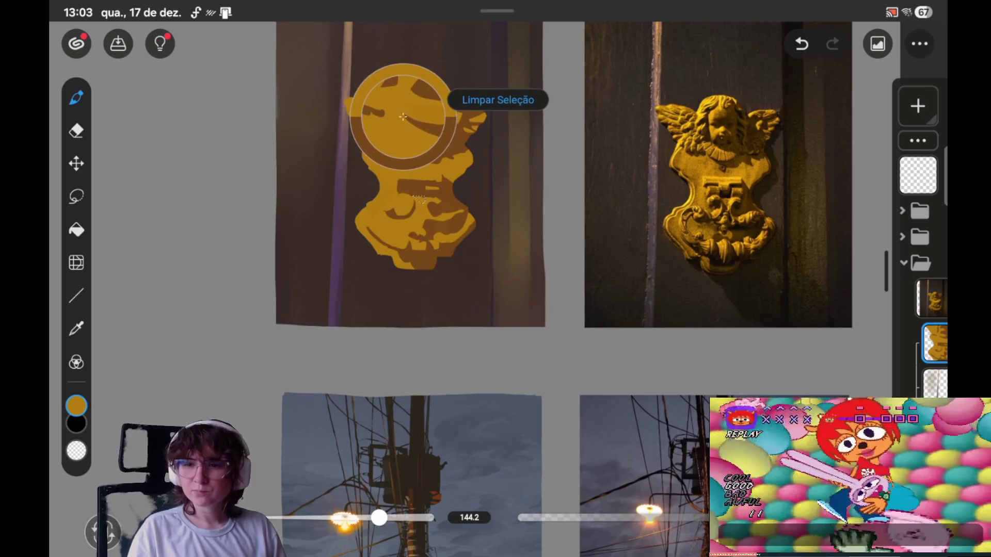
drag(403, 117, 402, 118)
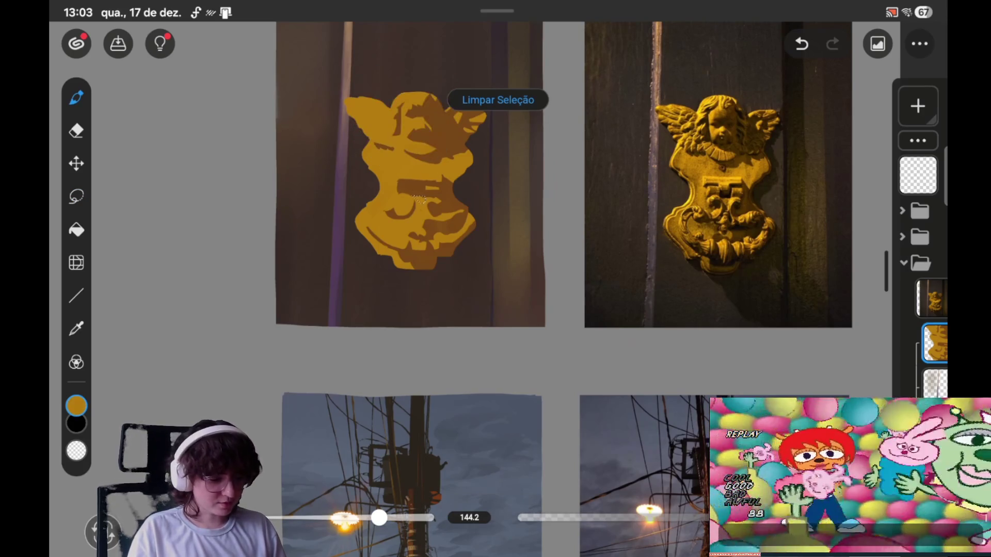
click(498, 100)
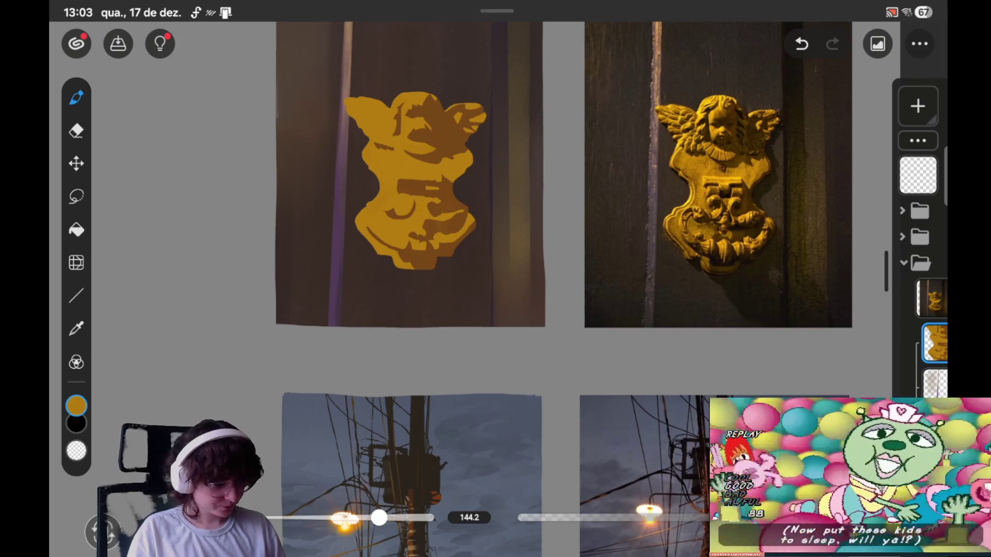
- Select two more small chest areas and pick up the brown shadow colour
click(76, 196)
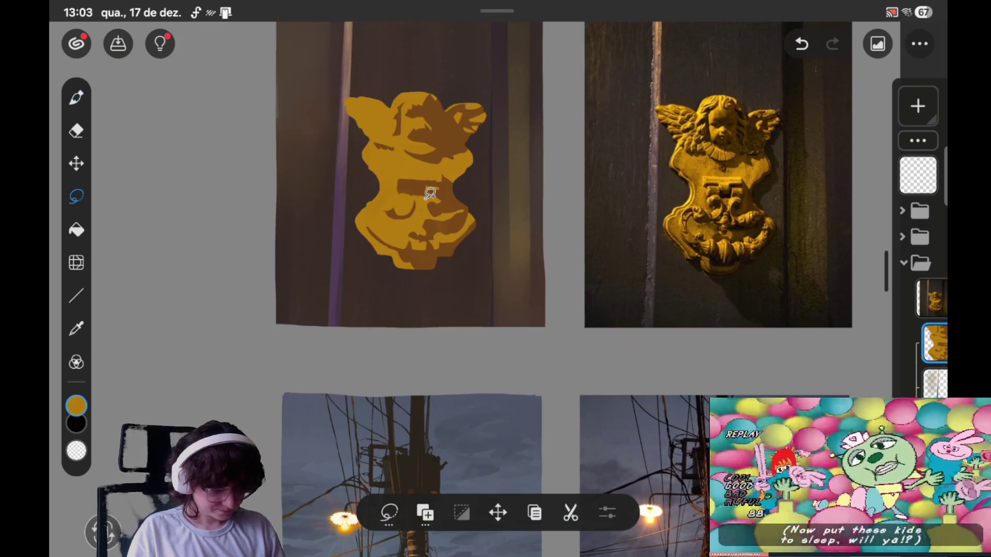
mouse_move(428, 196)
mouse_down()
mouse_move(440, 191)
mouse_move(432, 195)
mouse_up()
click(76, 97)
click(499, 99)
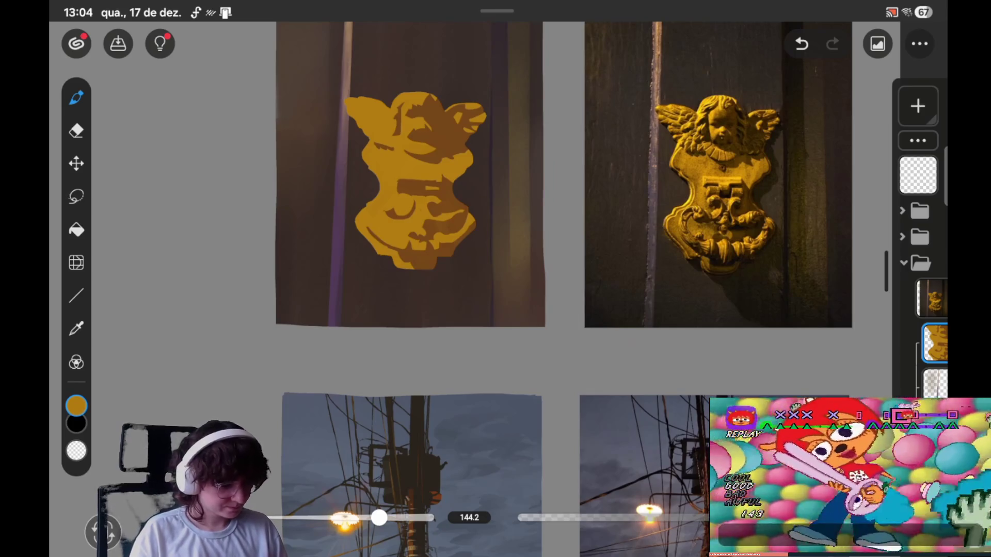
click(76, 196)
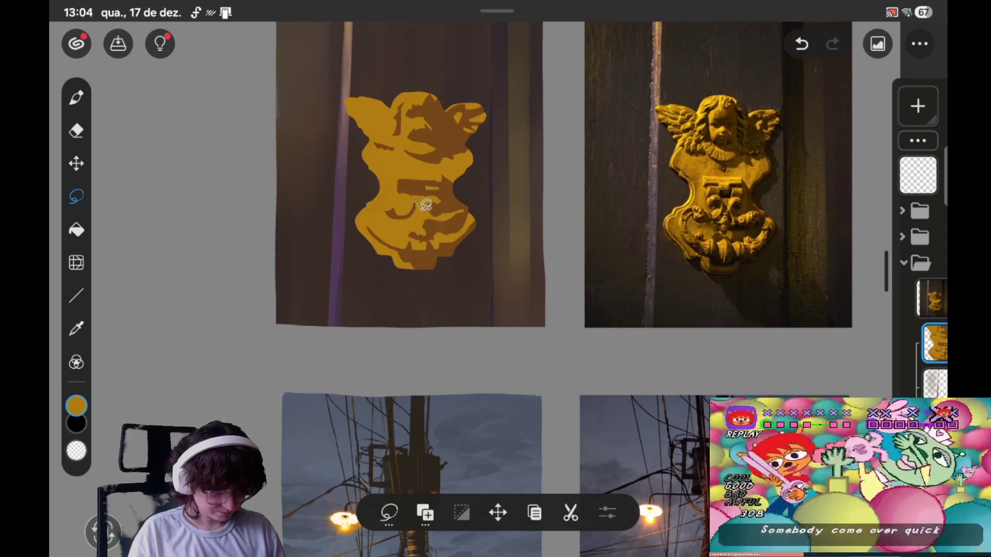
click(417, 207)
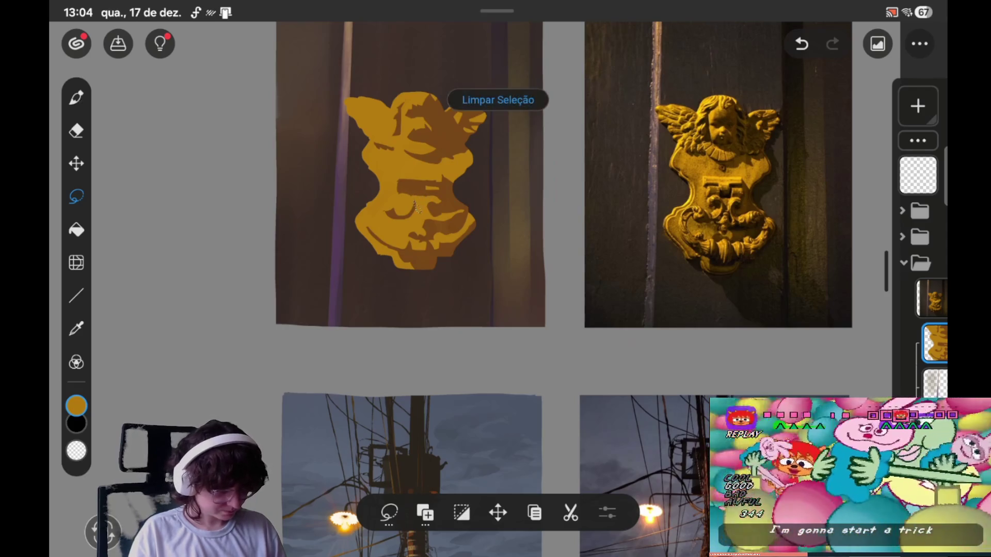
key(b)
click(418, 209)
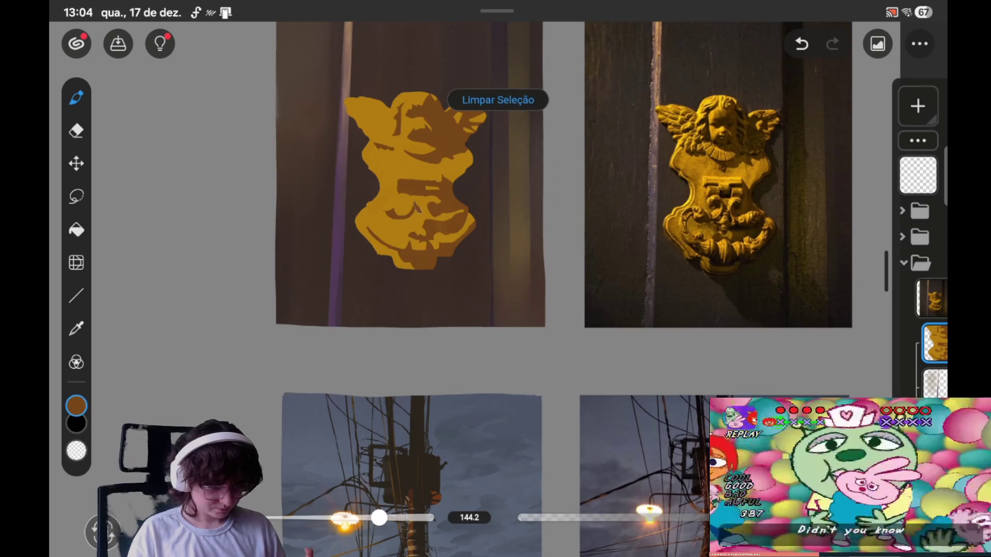
key(l)
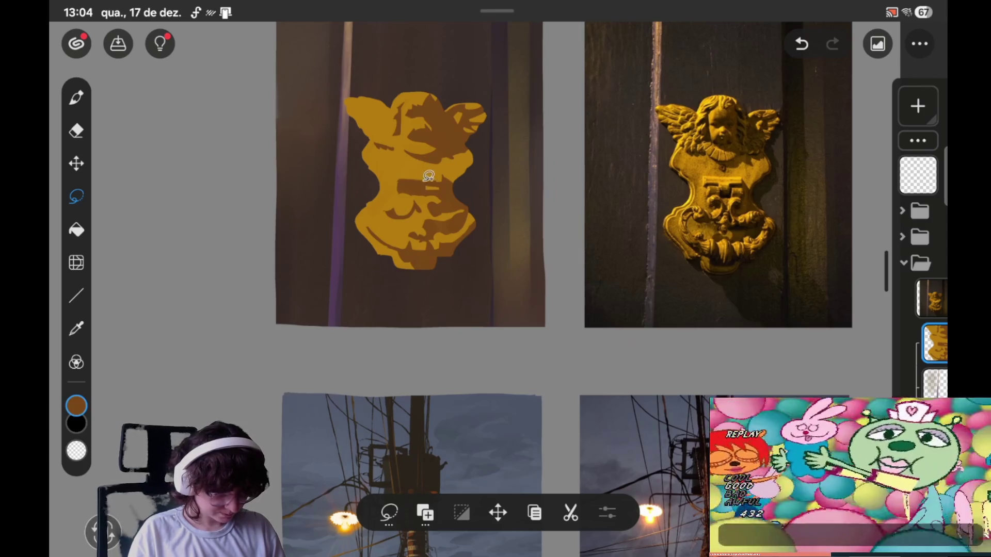
- Fill a small upper-chest area with golden yellow, clear the selection, and save
drag(425, 179, 413, 176)
key(b)
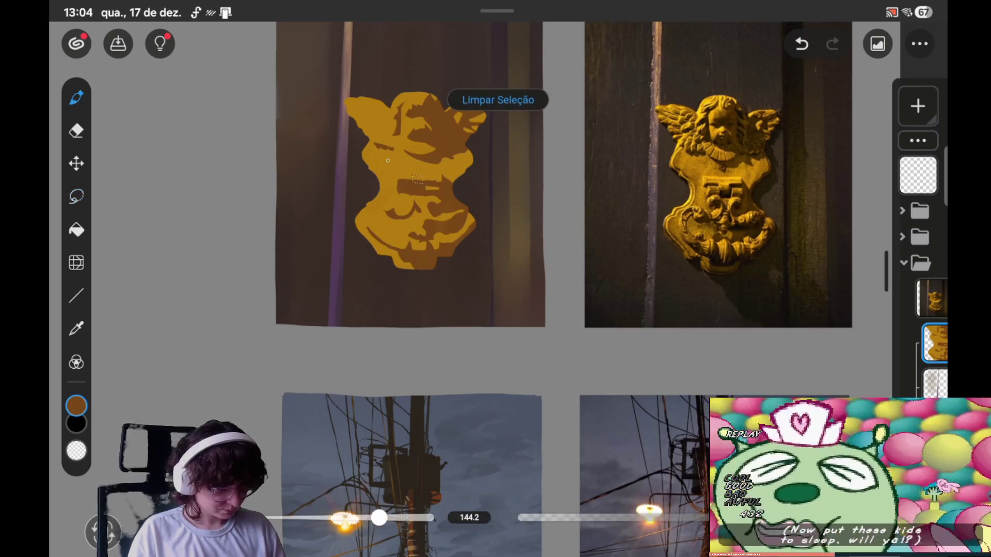
click(391, 132)
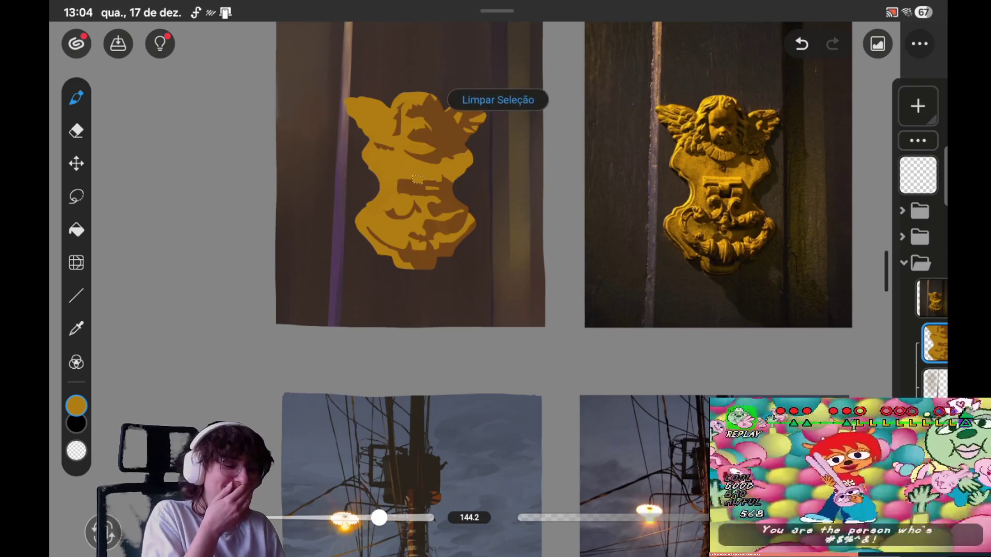
click(498, 99)
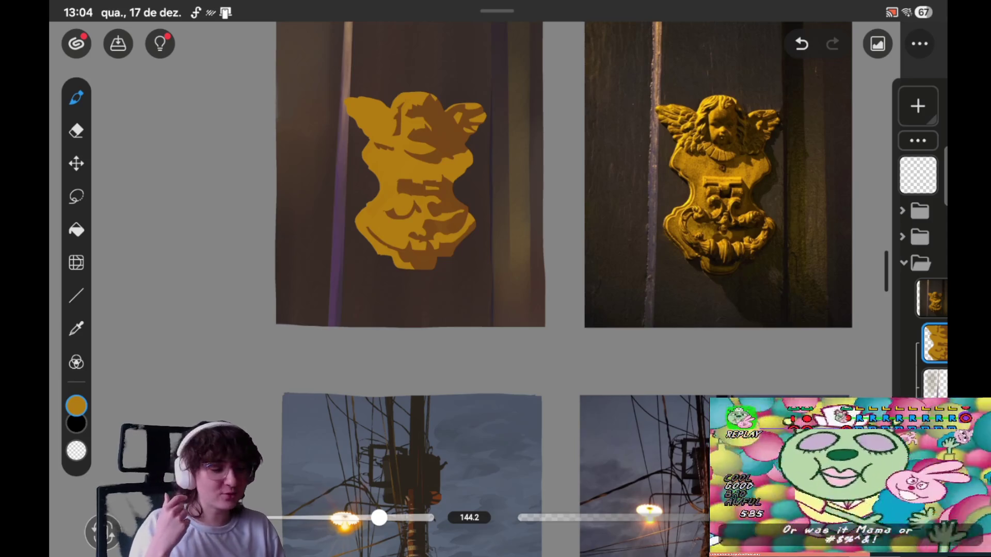
click(119, 43)
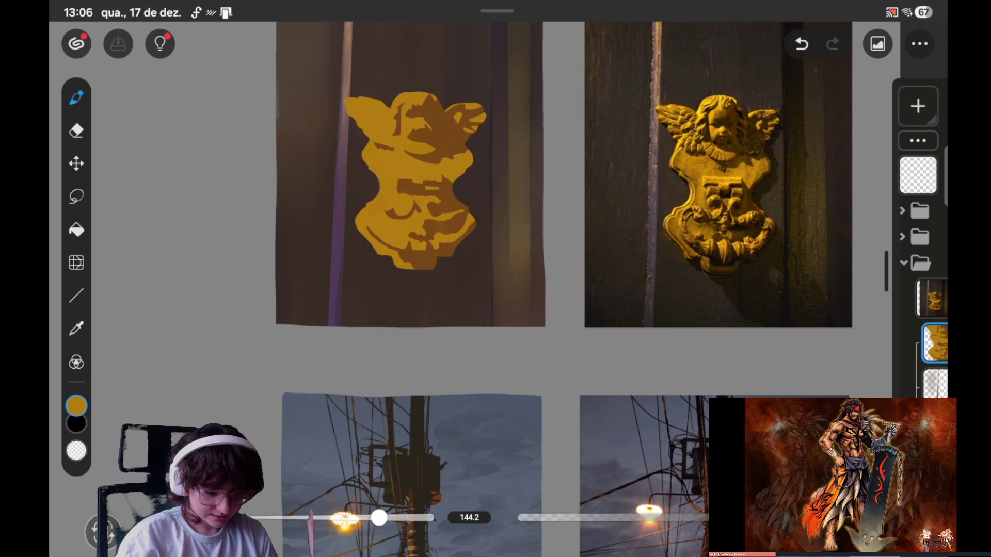
- Lasso a strip along the cherub's right edge and paint it with the sampled brown
scroll(593, 290, left, 1)
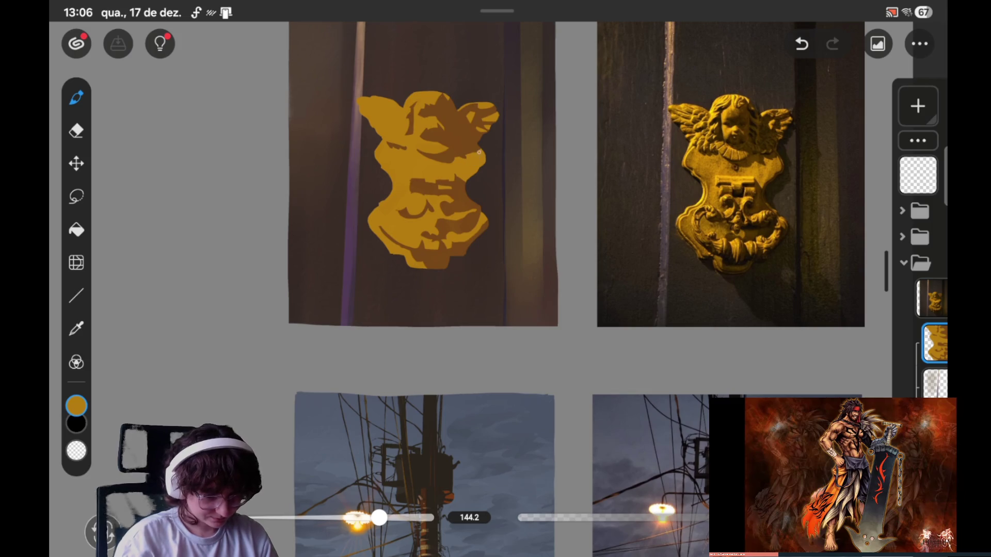
click(76, 197)
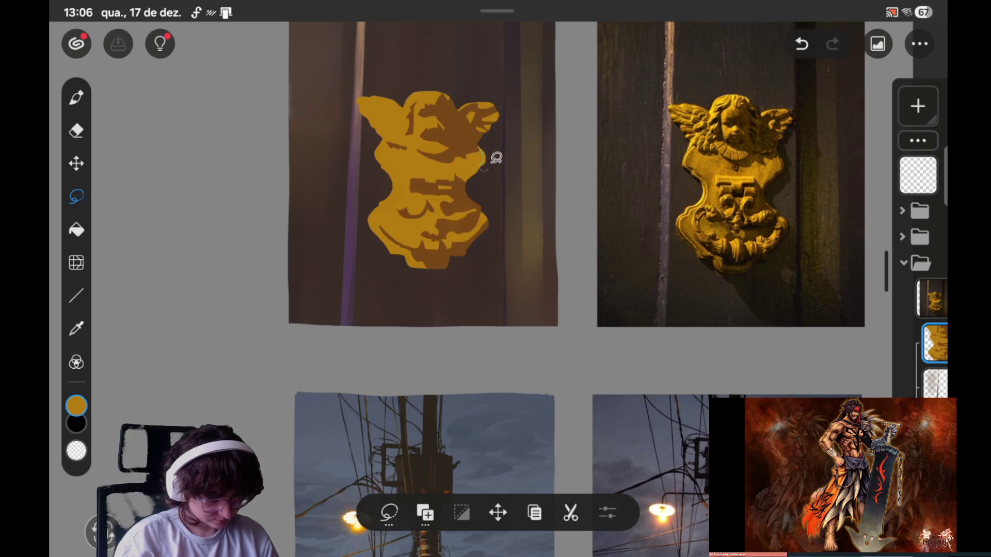
key(ctrl+z)
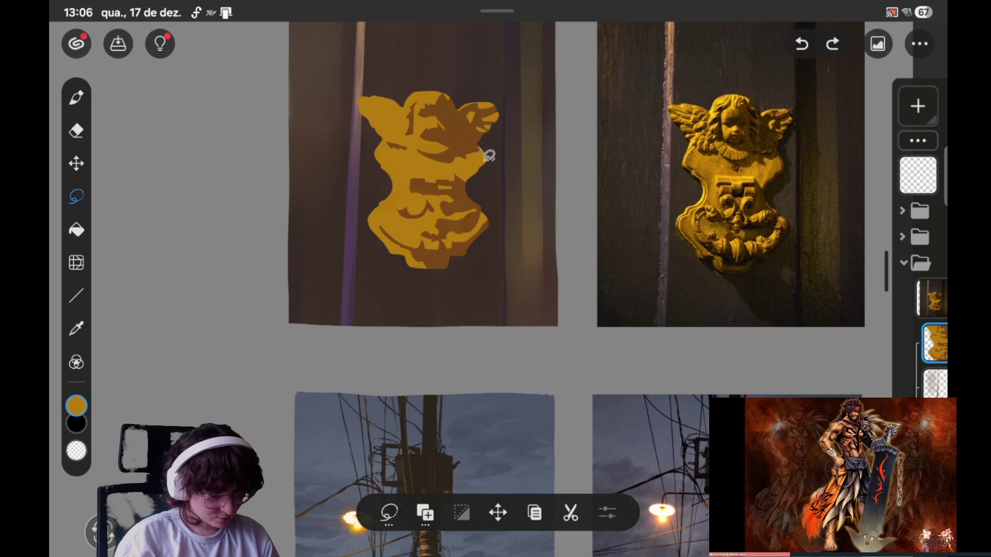
click(484, 162)
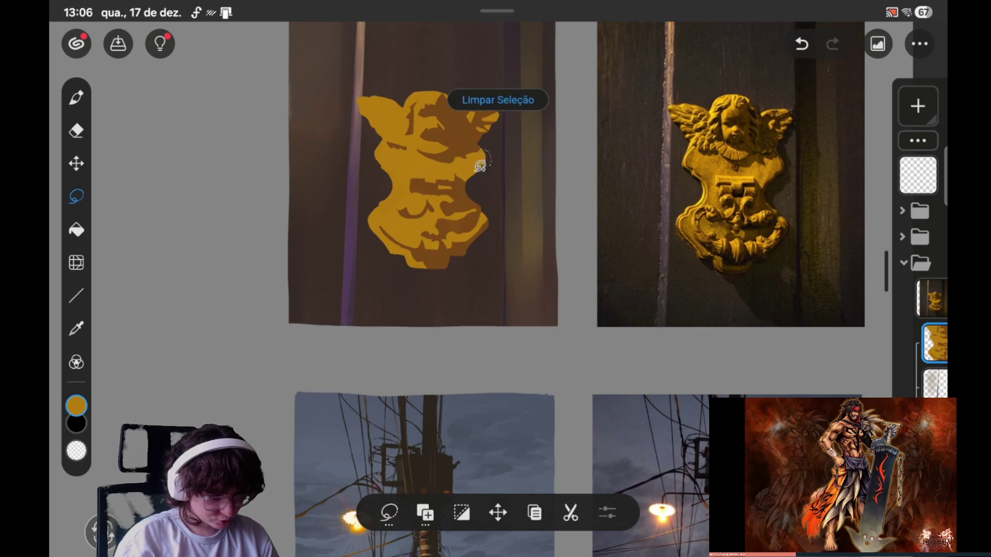
key(ctrl+z)
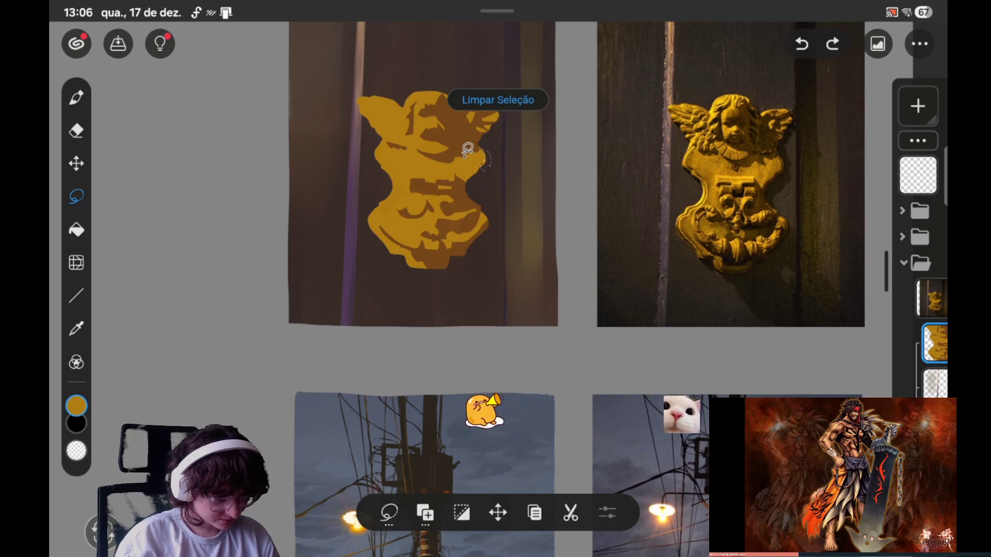
drag(468, 149, 493, 170)
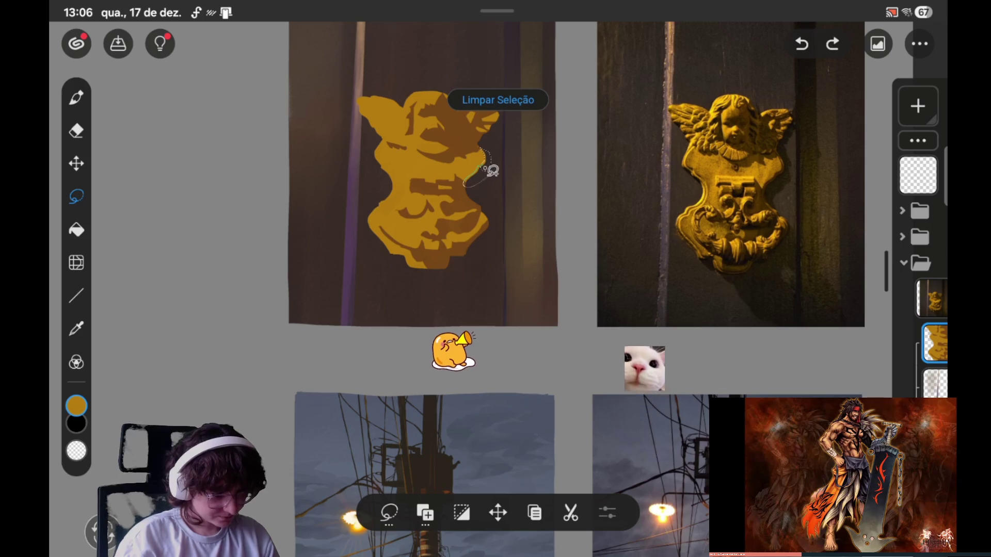
click(77, 97)
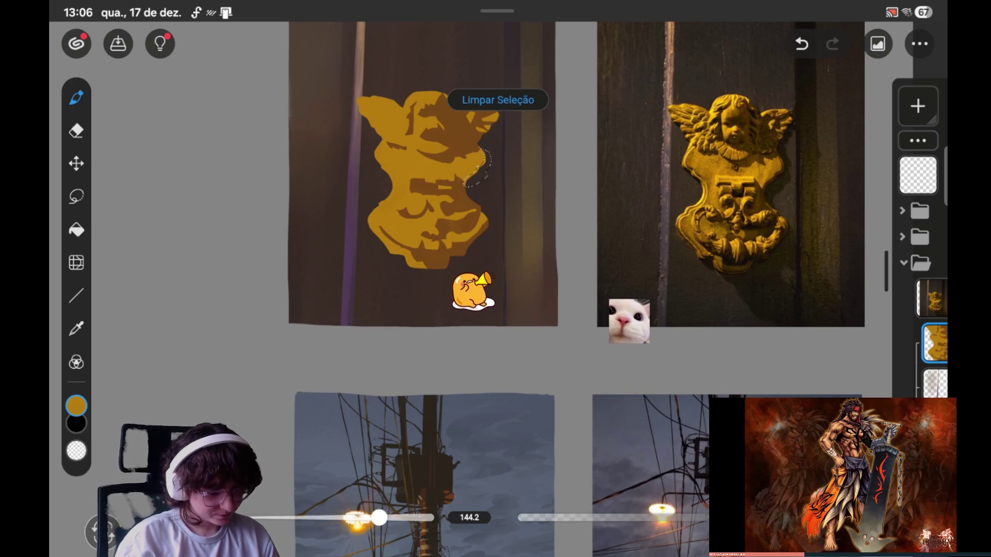
click(460, 171)
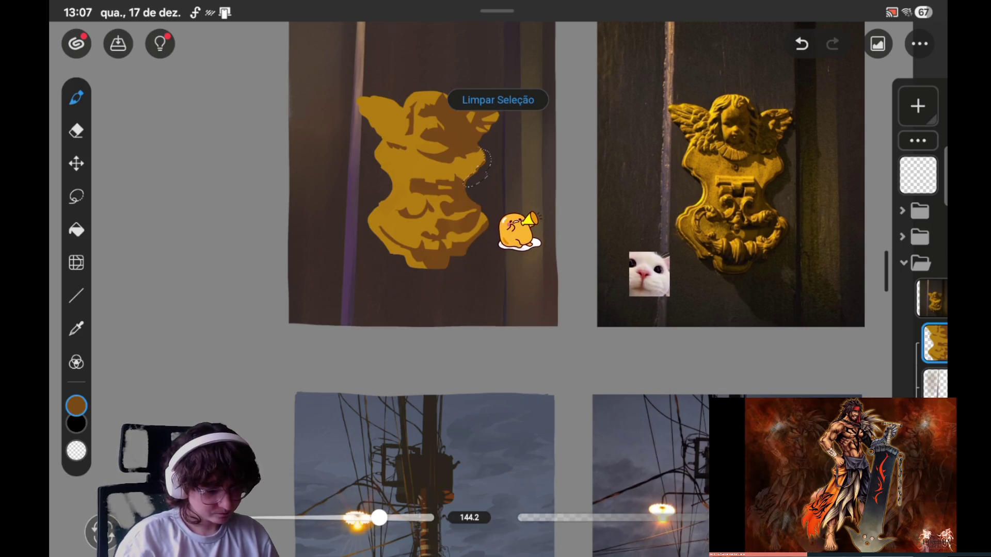
click(498, 99)
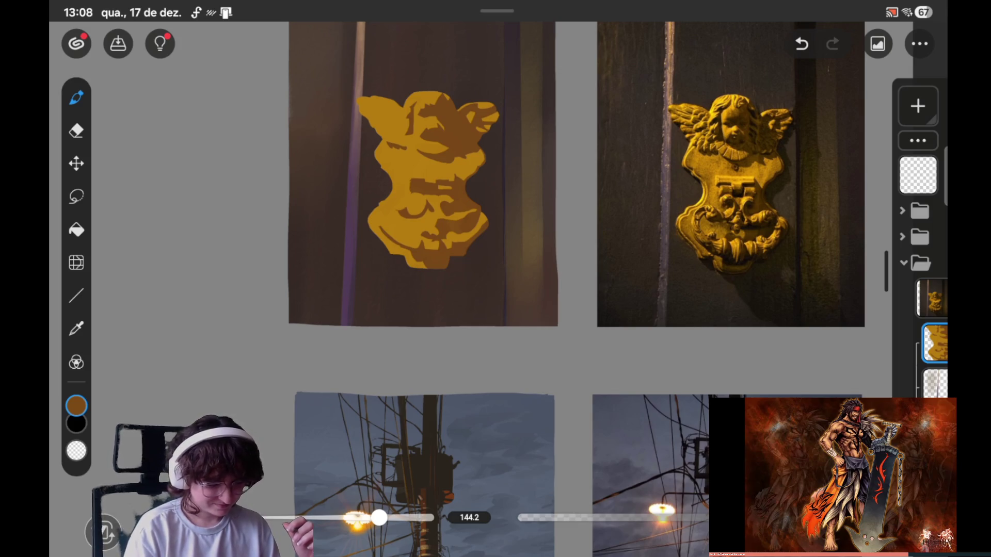
click(76, 197)
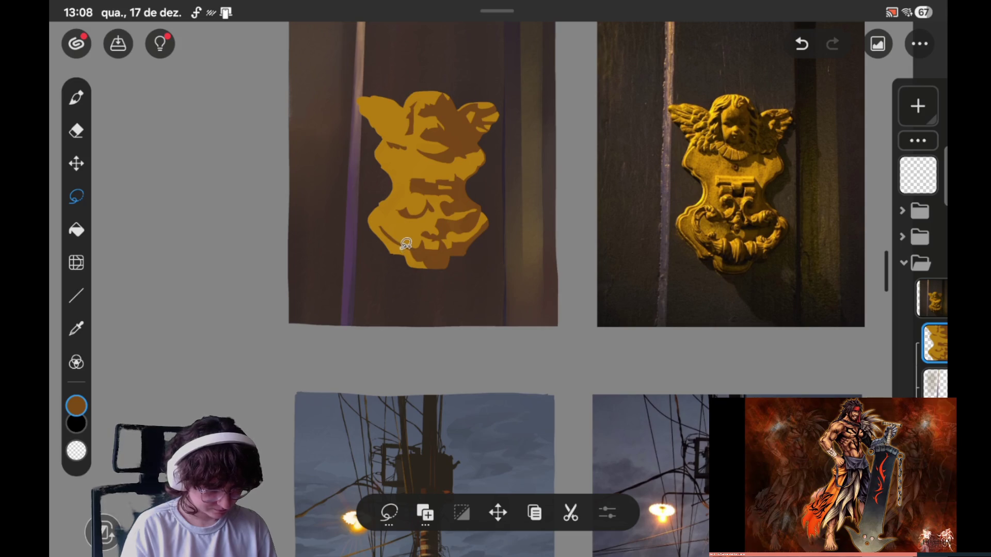
- Lasso the figure's lower-left edge, repaint its brown shadow, clear the selection, and save
drag(419, 250, 398, 238)
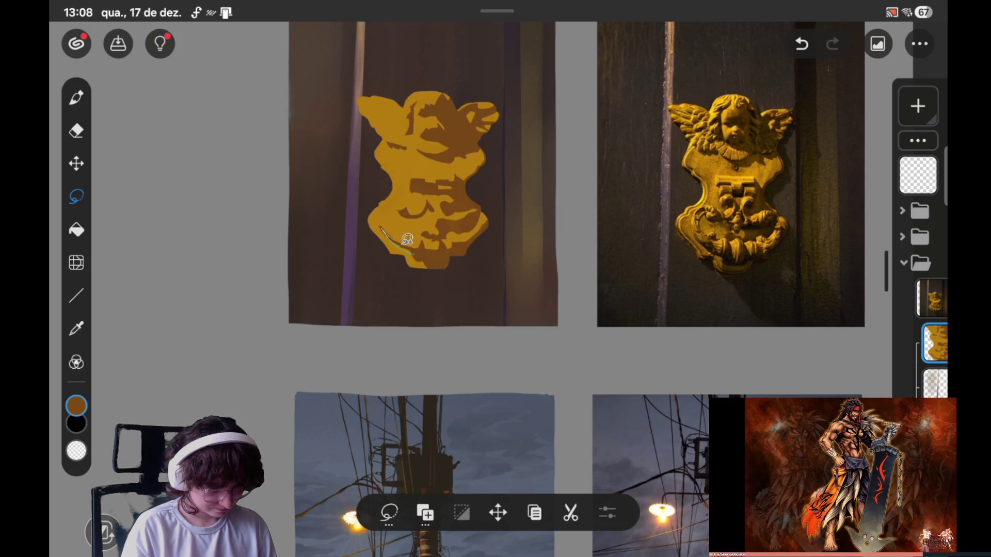
drag(398, 238, 415, 251)
click(76, 98)
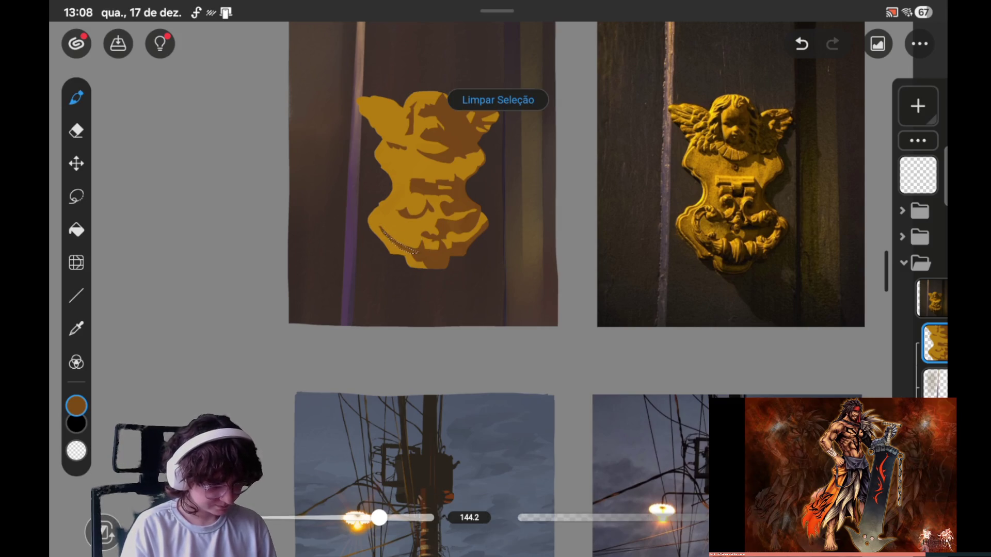
click(497, 100)
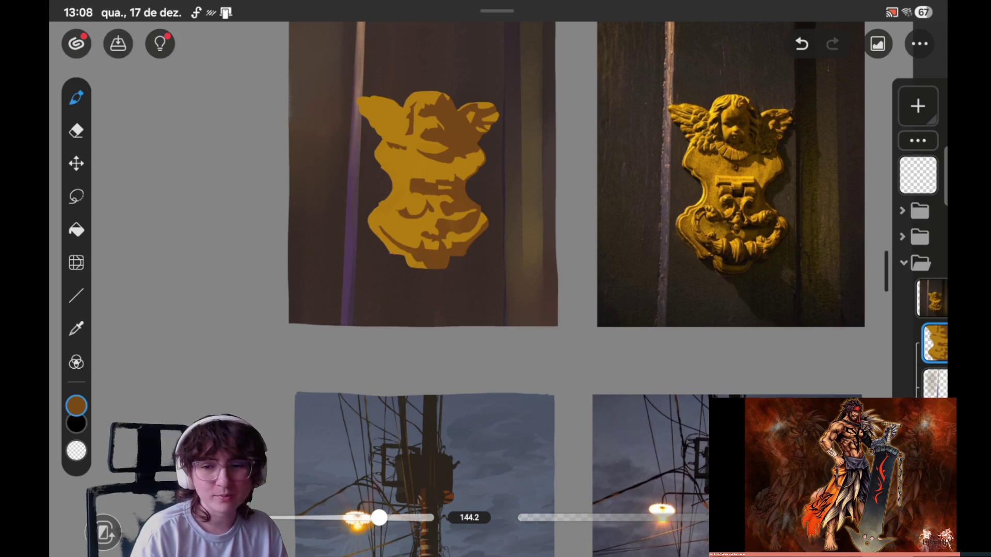
click(118, 44)
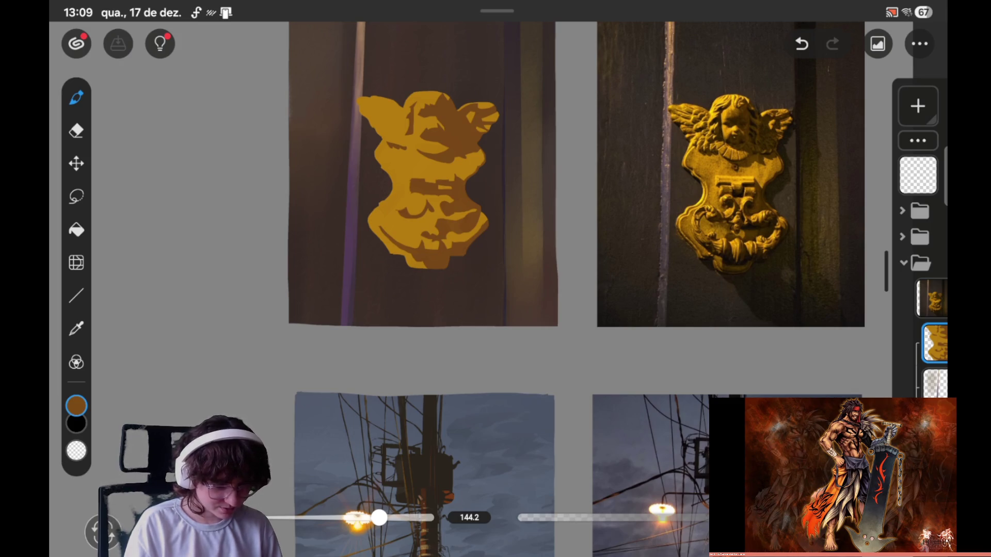
click(76, 196)
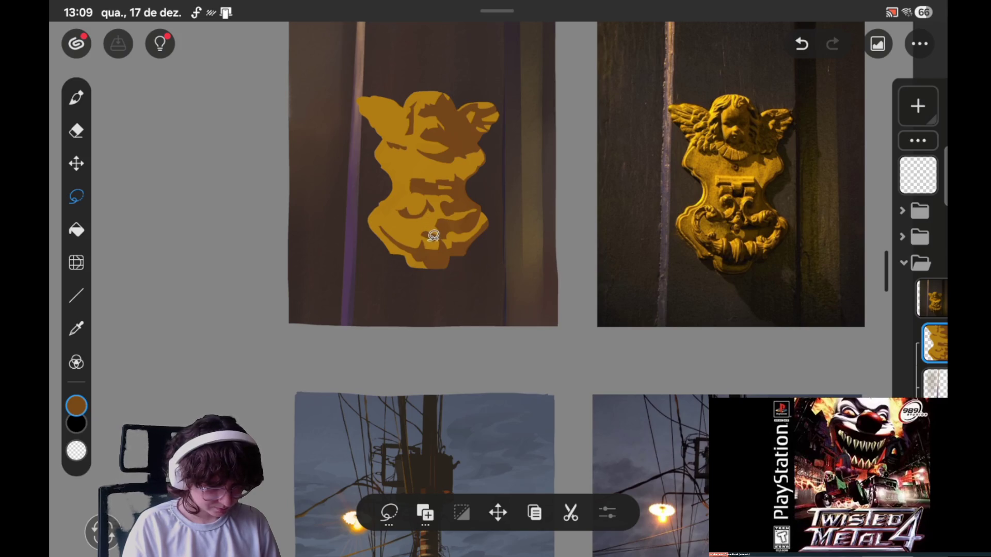
- Paint golden yellow over a small area on the cherub's lower body and save
click(436, 235)
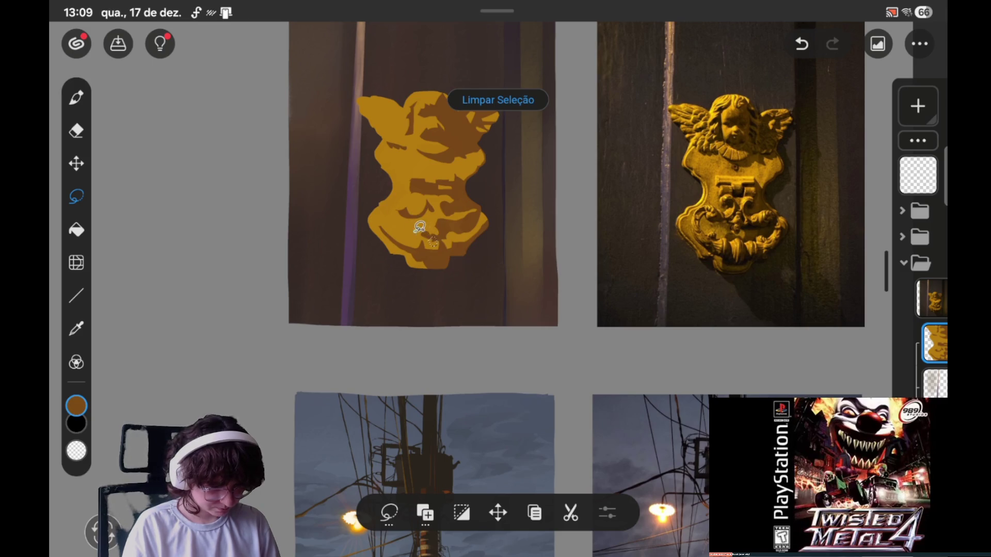
key(b)
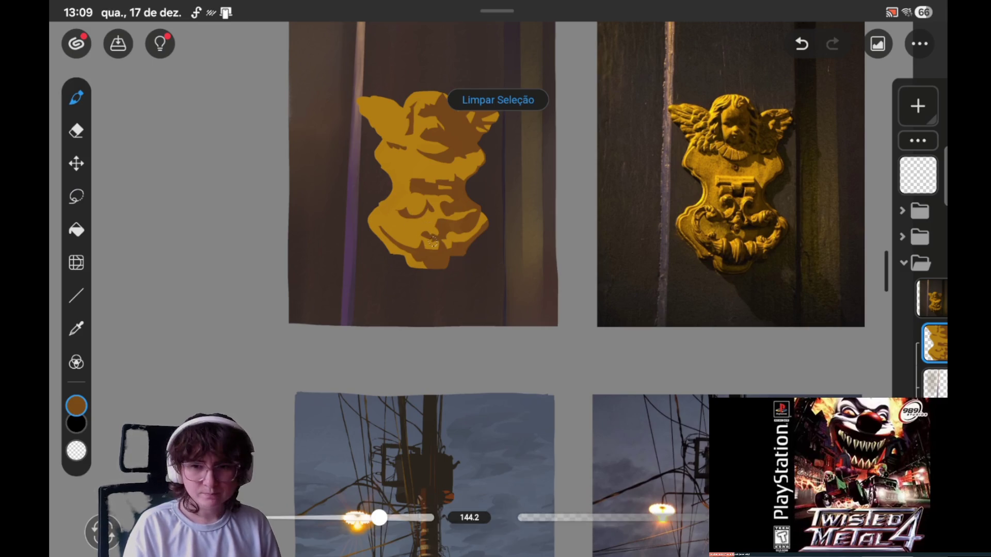
click(416, 141)
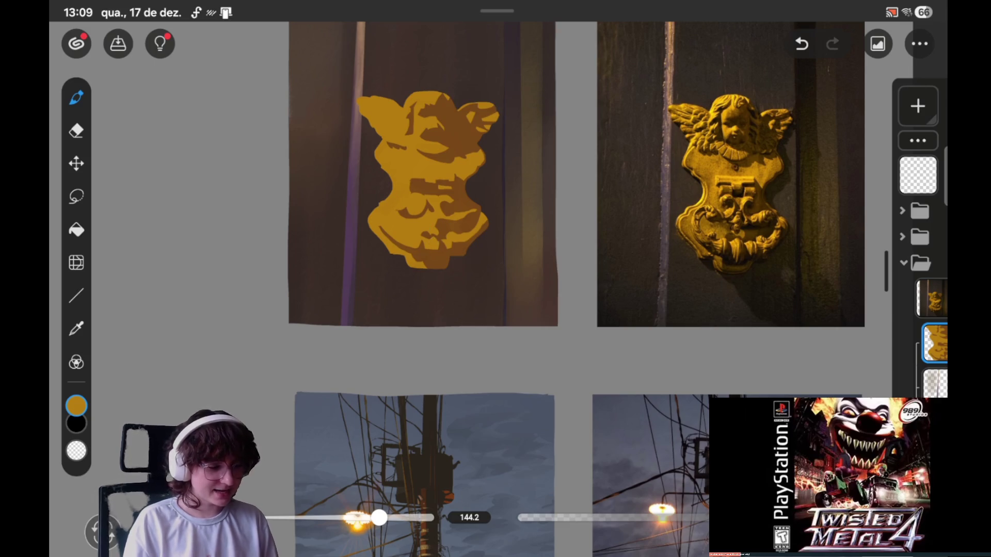
click(118, 44)
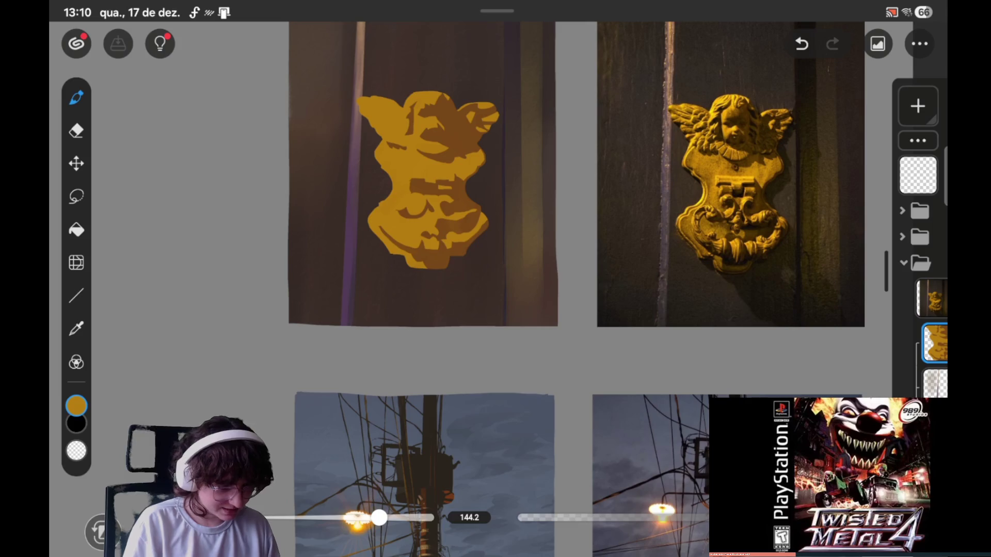
- Repaint a lassoed area near the left wing, clear it, and save as Ilustração99
click(76, 197)
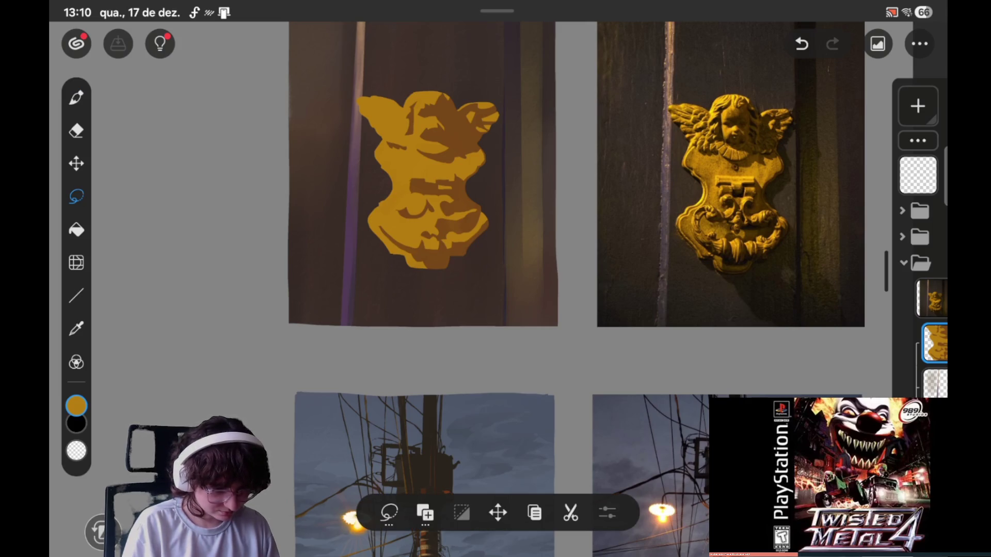
drag(387, 134, 392, 155)
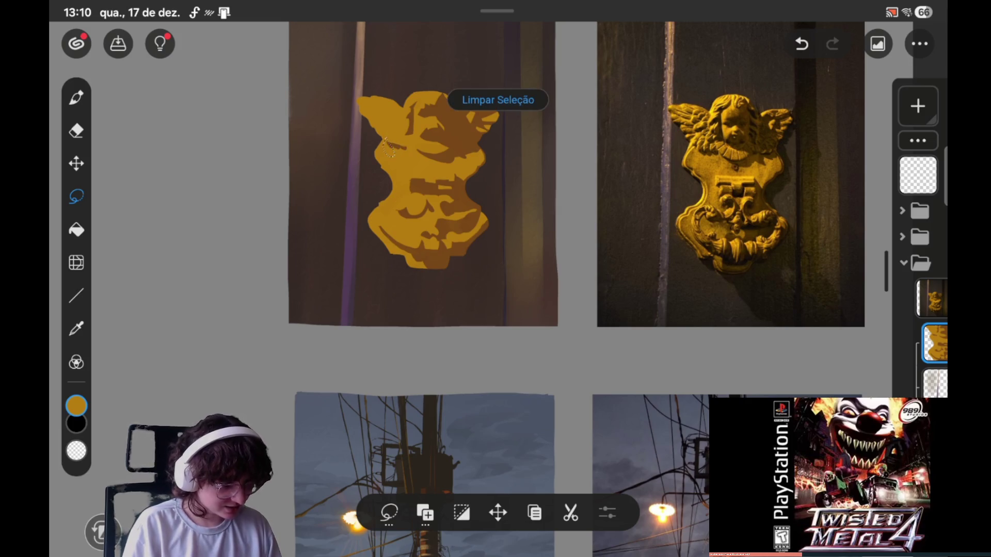
click(76, 97)
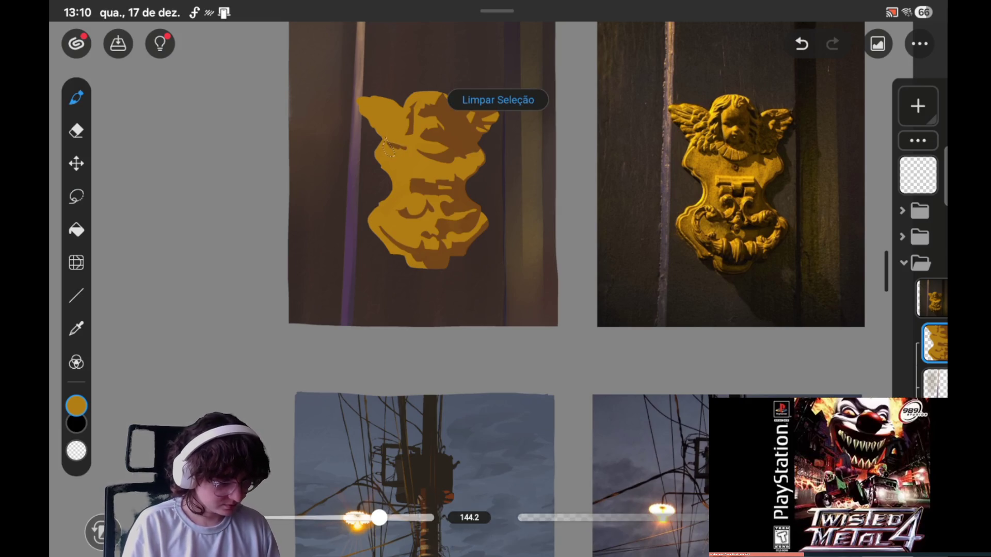
click(498, 100)
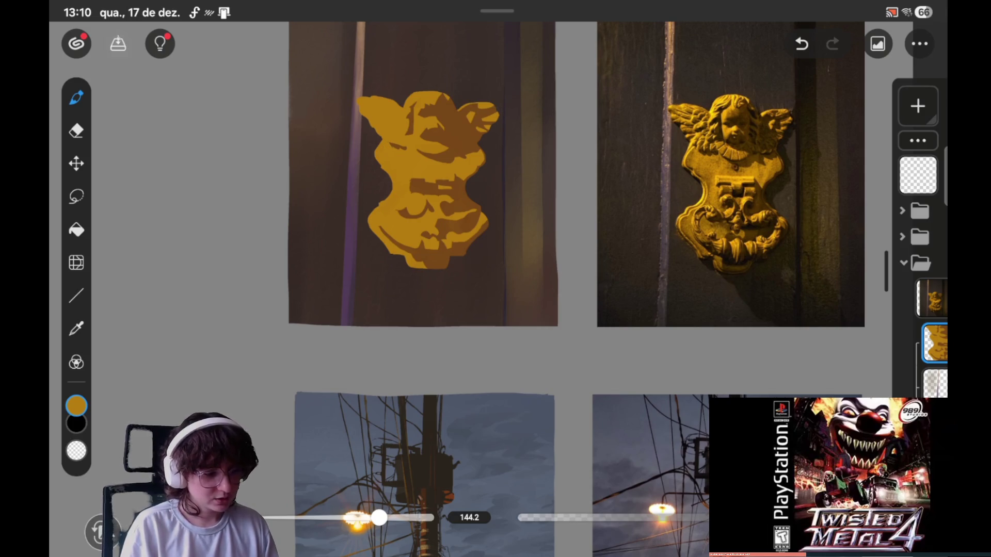
click(118, 43)
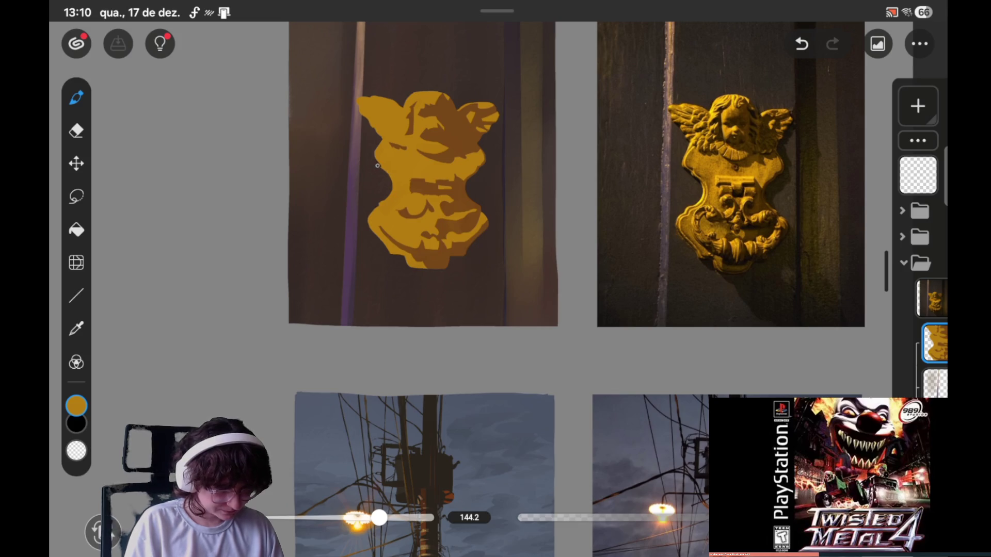
key(l)
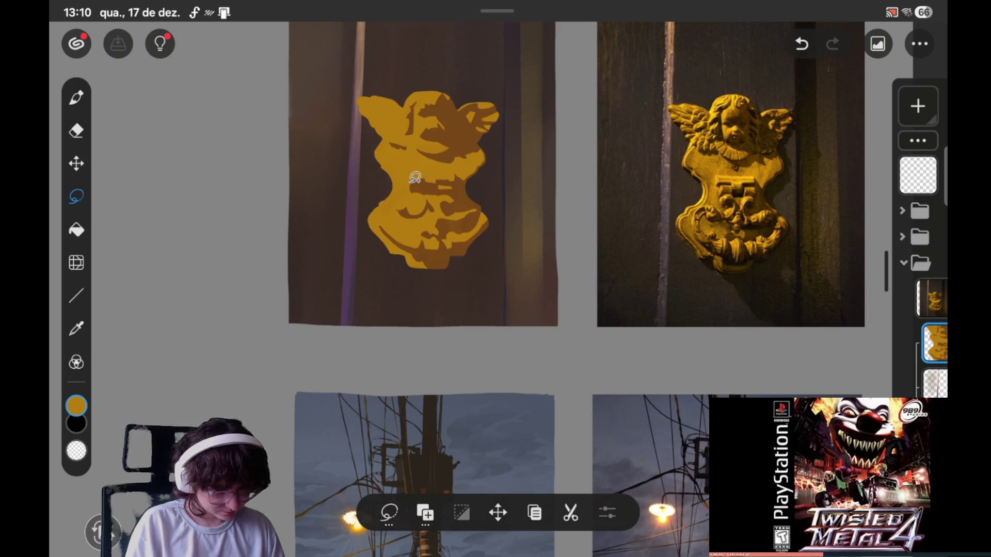
- Undo a stray chest selection, paint on the chest with the brush, and save
drag(410, 181, 407, 192)
key(ctrl+z)
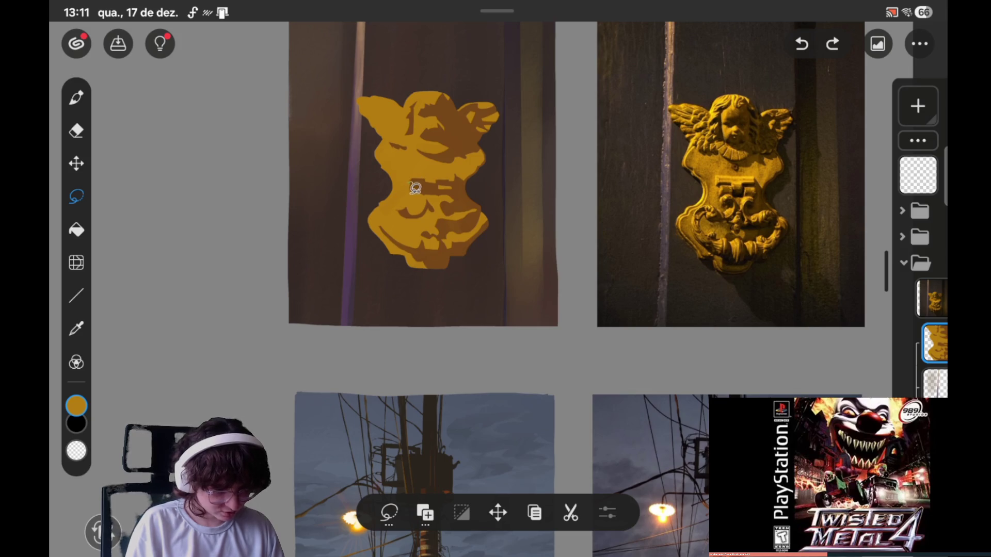
key(b)
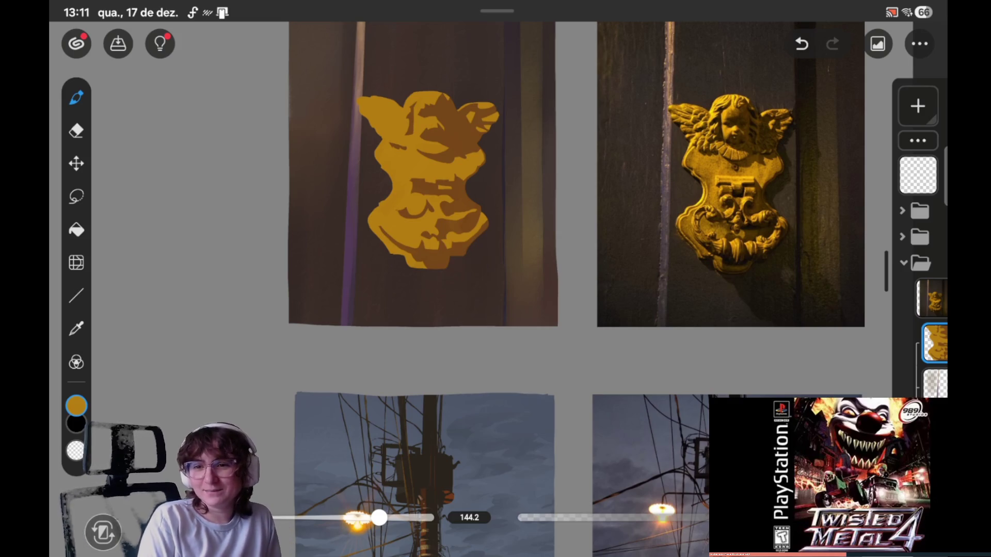
click(118, 44)
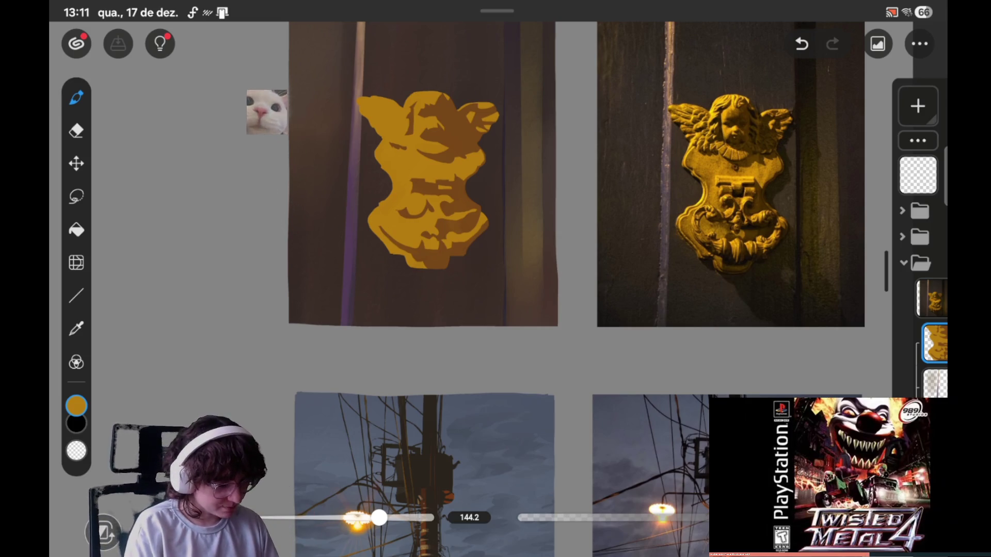
- Switch to the freehand lasso selection tool
click(76, 197)
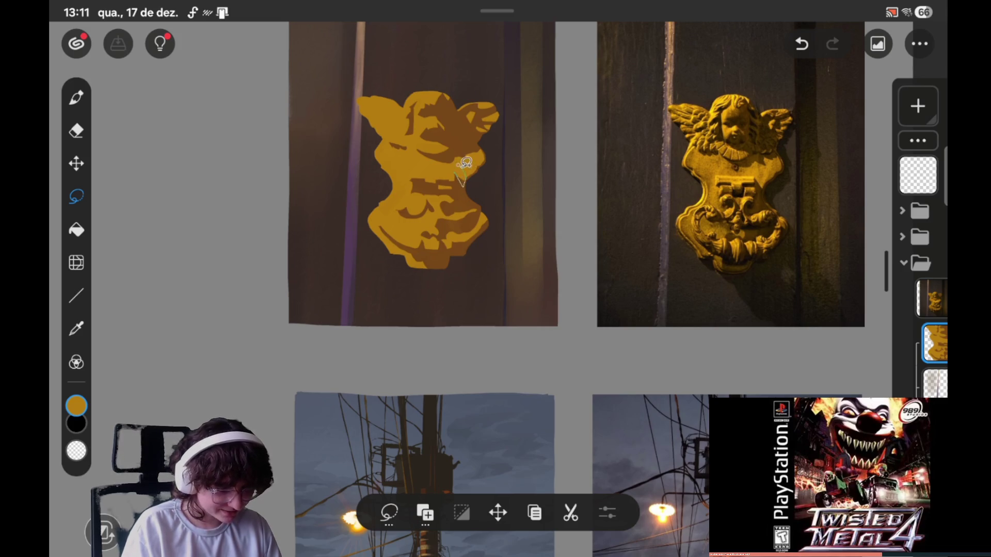
- Paint a tiny lassoed spot below the right wing, clear it, and save as Ilustração99
drag(463, 170, 459, 178)
key(b)
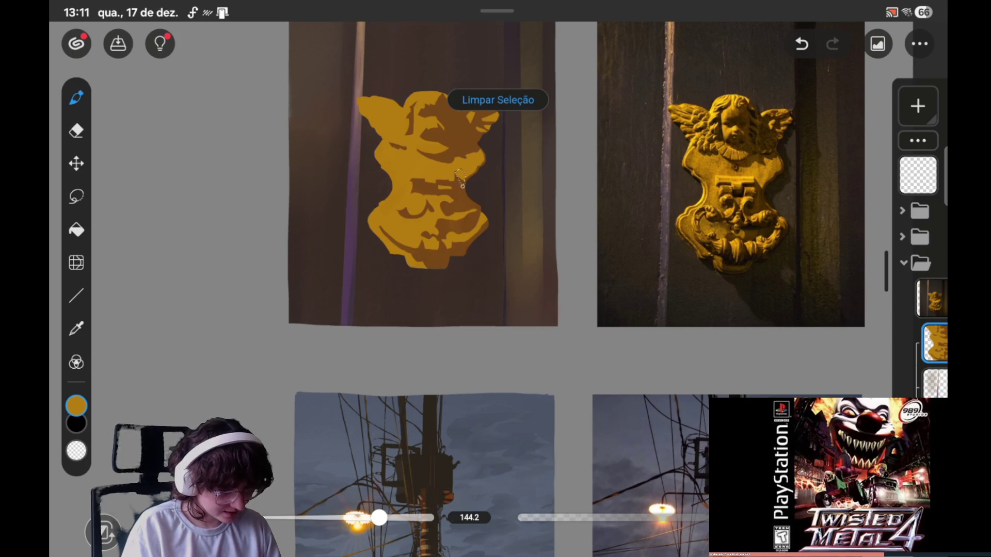
click(498, 100)
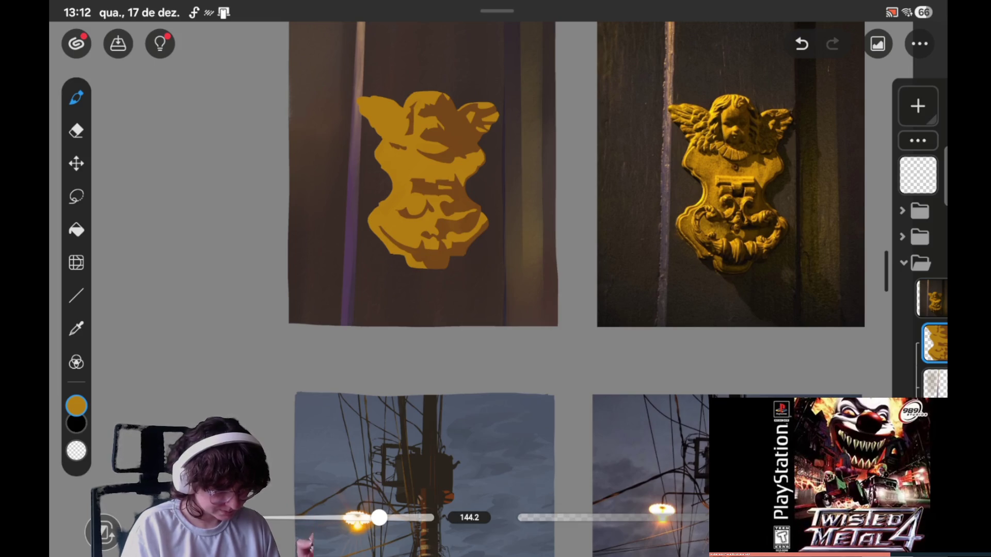
click(118, 43)
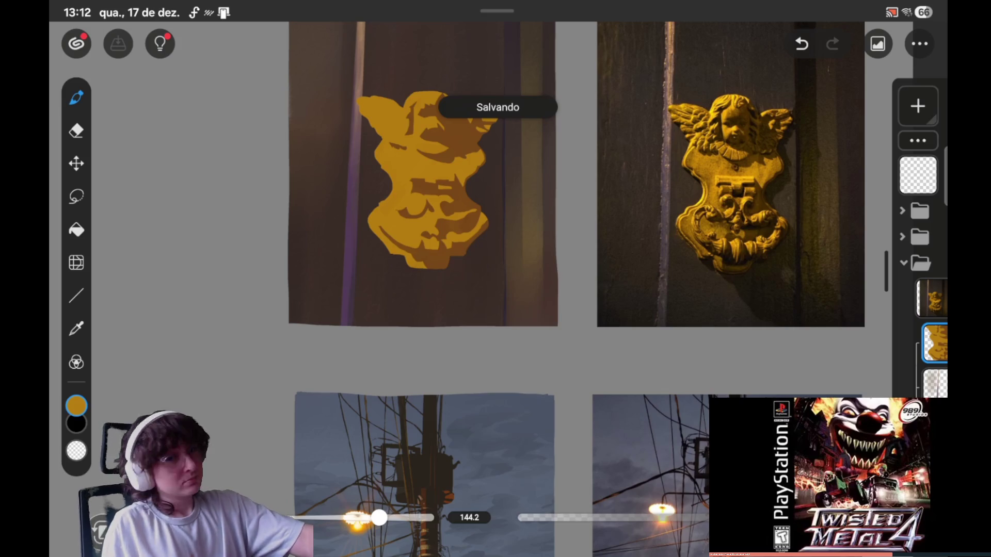
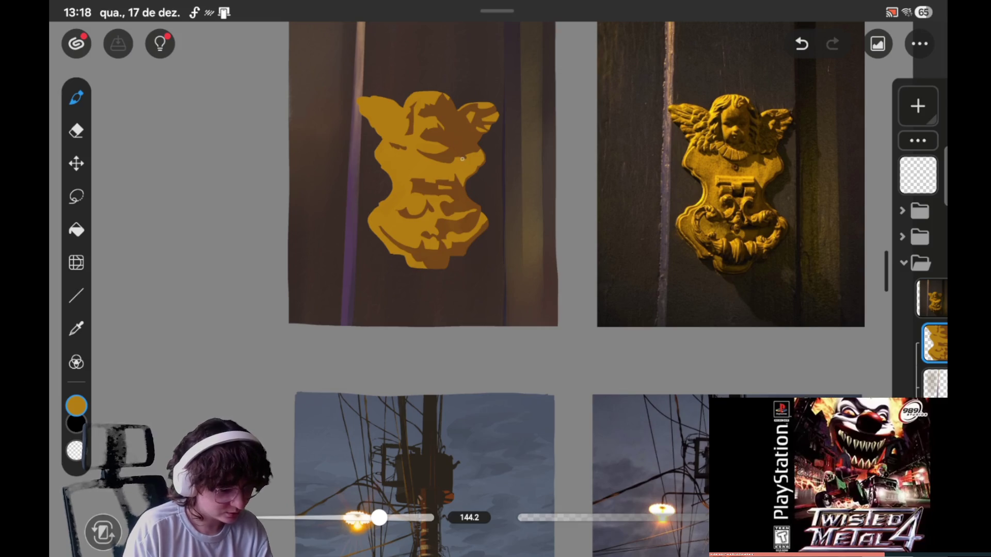
- Make a small lasso selection on the angel's right side, then clear it
click(76, 196)
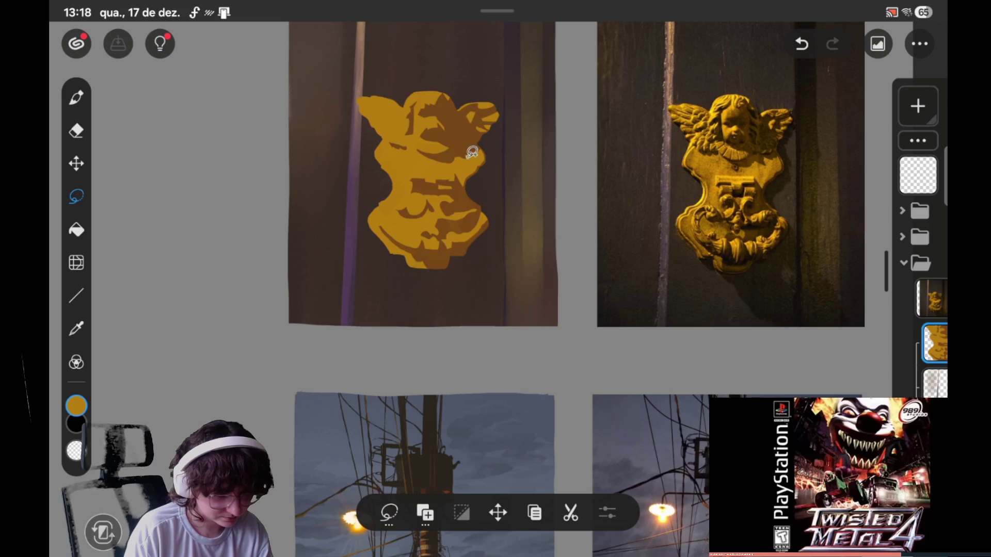
drag(472, 152, 468, 155)
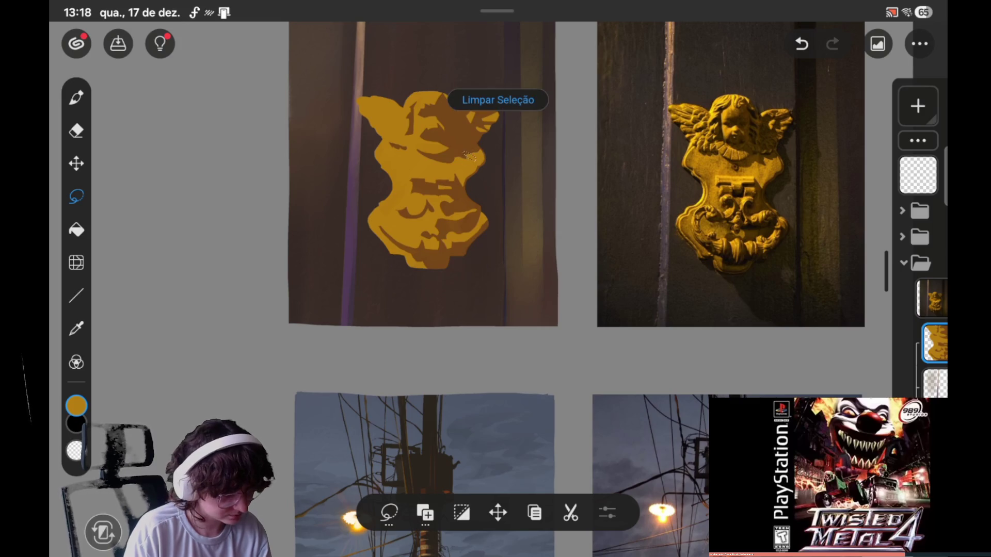
click(76, 97)
click(497, 100)
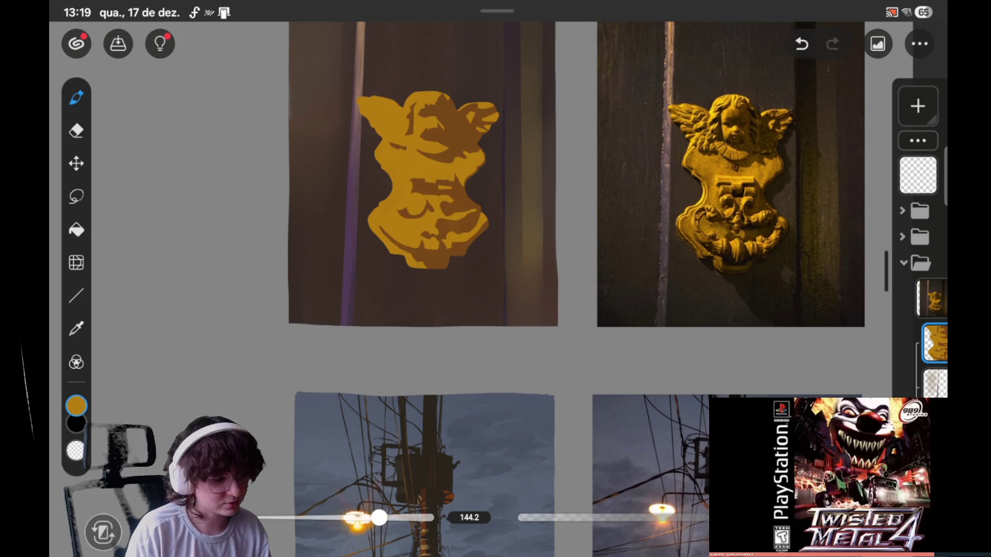
- Eyedrop the dark brown shadow tone from the angel's head and clear the selection
click(77, 196)
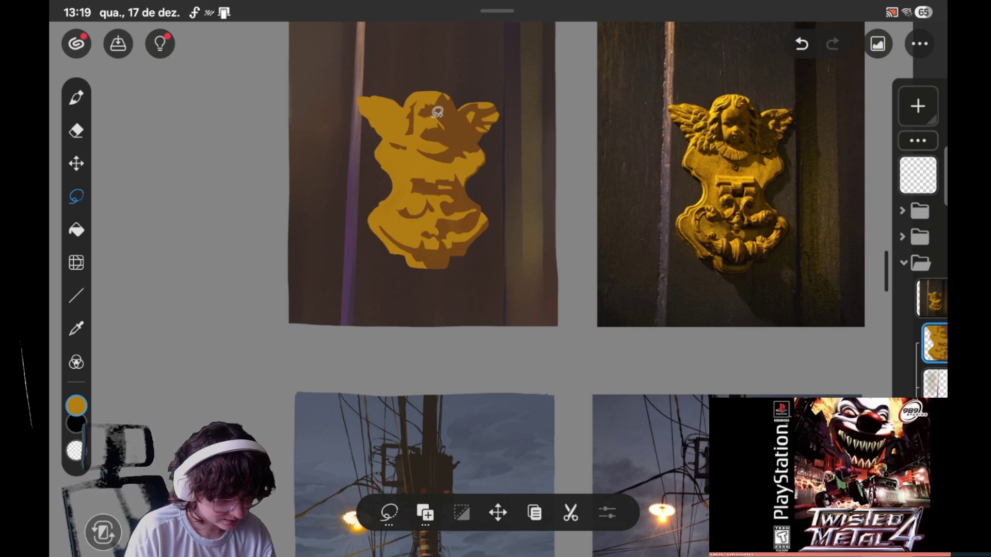
drag(429, 113, 426, 115)
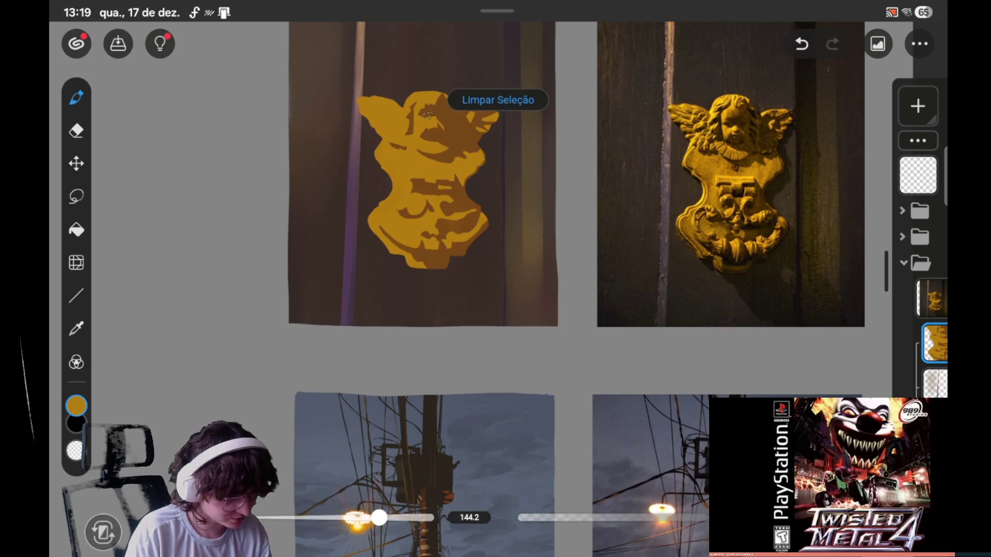
click(436, 116)
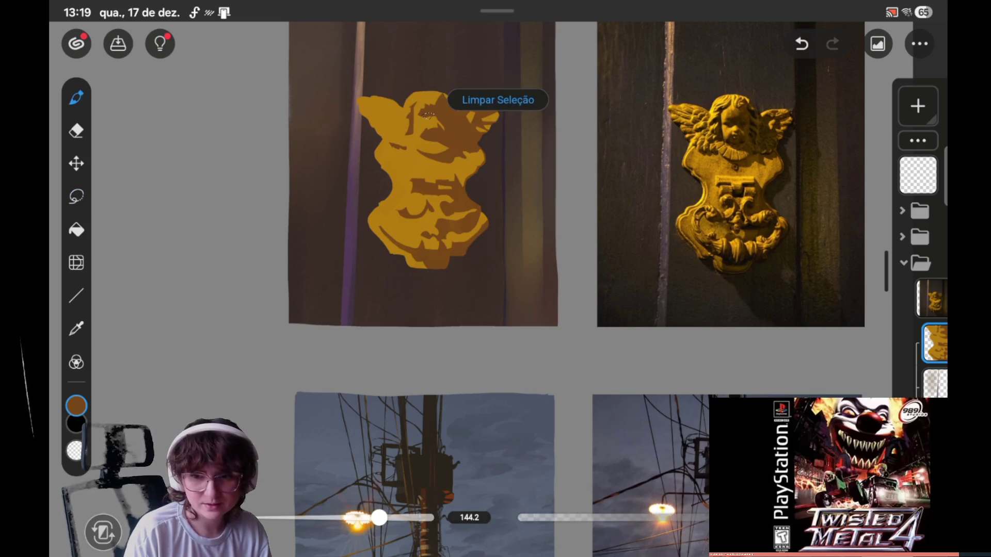
click(493, 100)
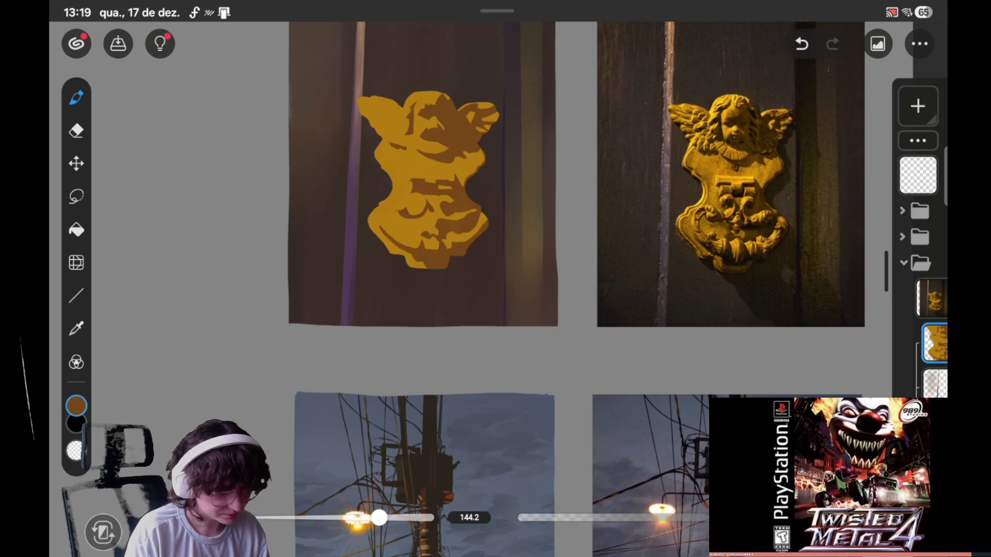
- Eyedrop the golden yellow from the angel as the paint colour and clear the stray selection
click(76, 197)
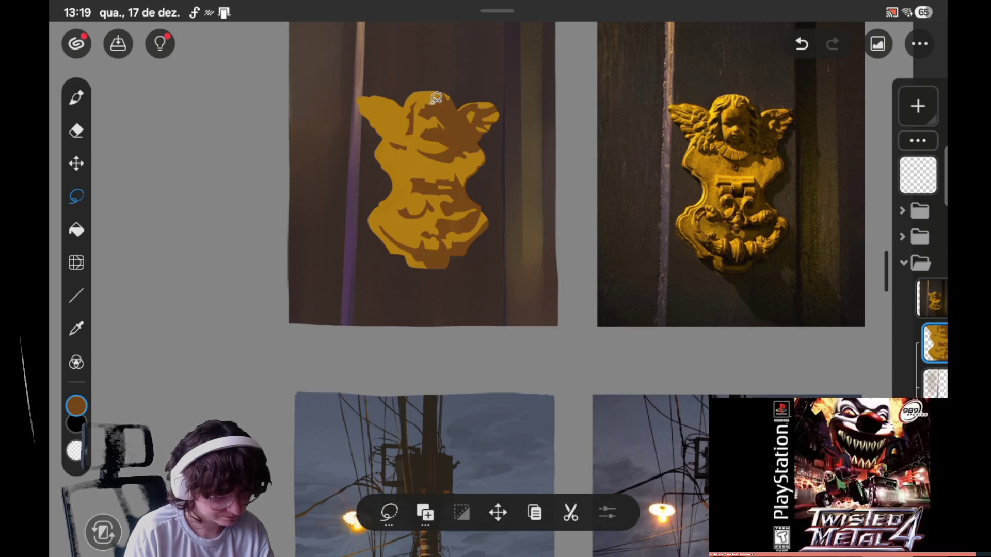
mouse_move(432, 103)
mouse_down()
mouse_move(445, 95)
mouse_move(434, 101)
mouse_up()
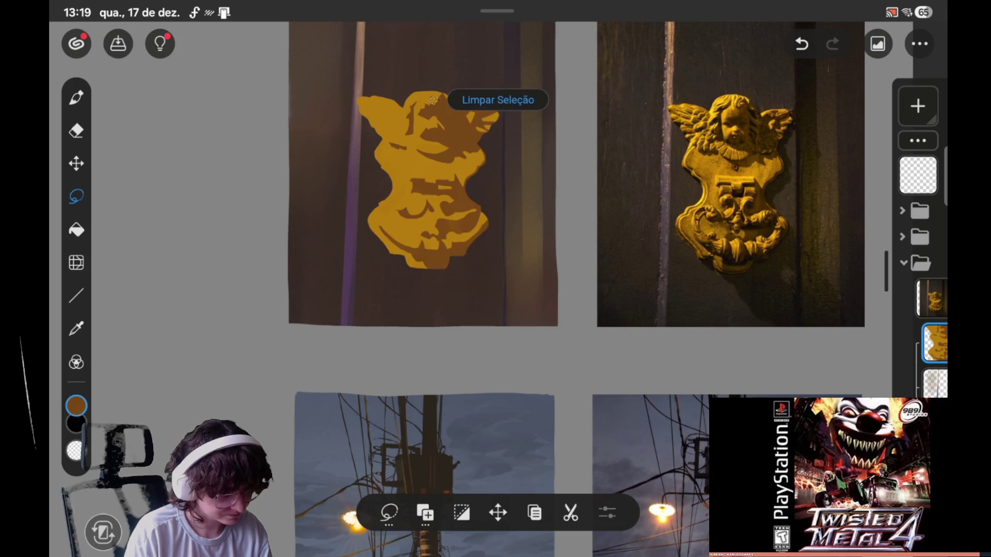
click(77, 97)
click(415, 133)
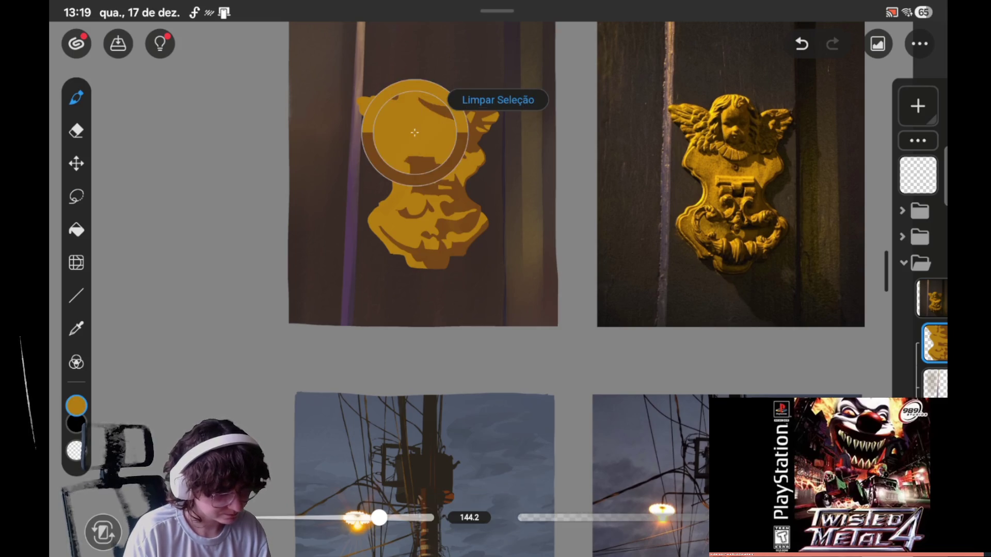
click(498, 99)
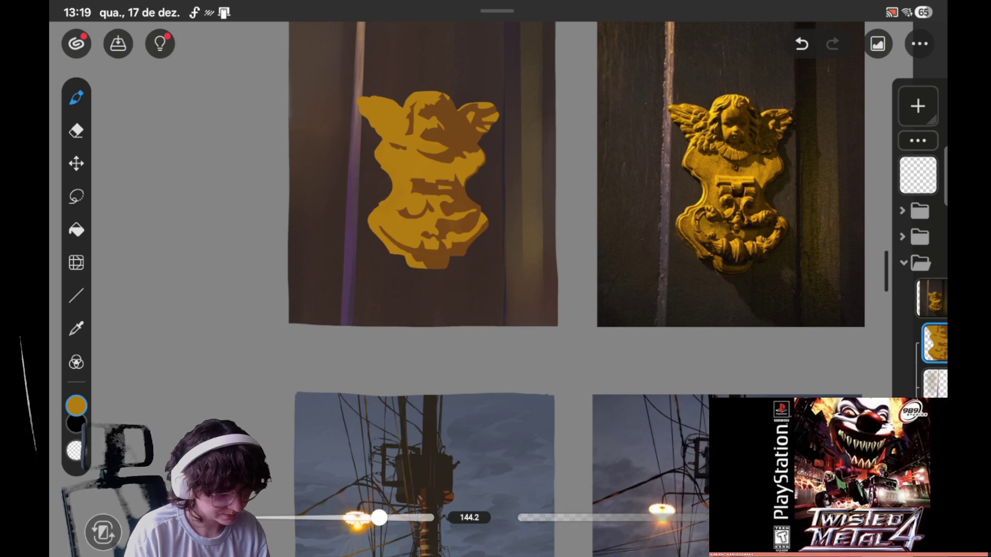
- Make and clear a small selection at the angel's top, then save the painting
click(76, 196)
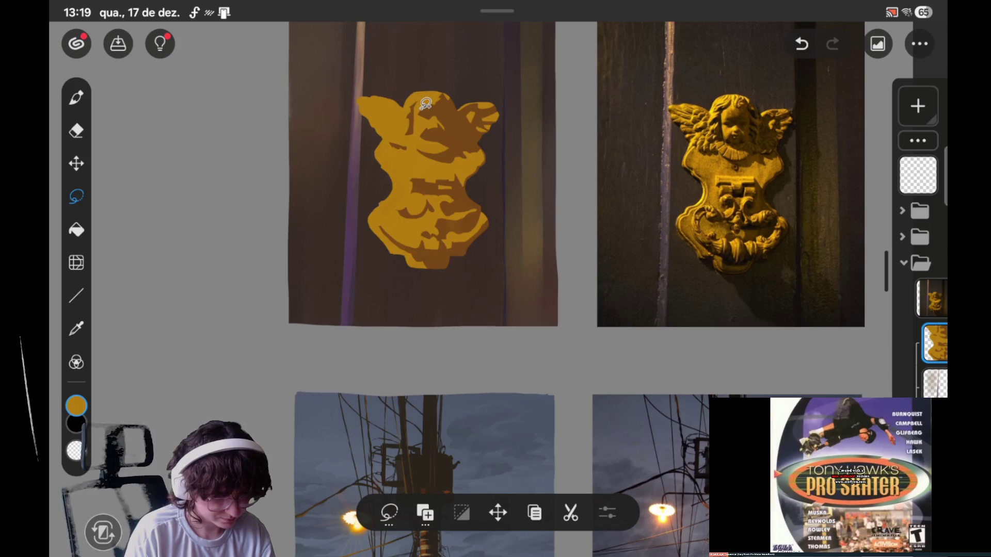
mouse_move(422, 107)
mouse_down()
mouse_move(435, 94)
mouse_move(421, 103)
mouse_up()
click(76, 97)
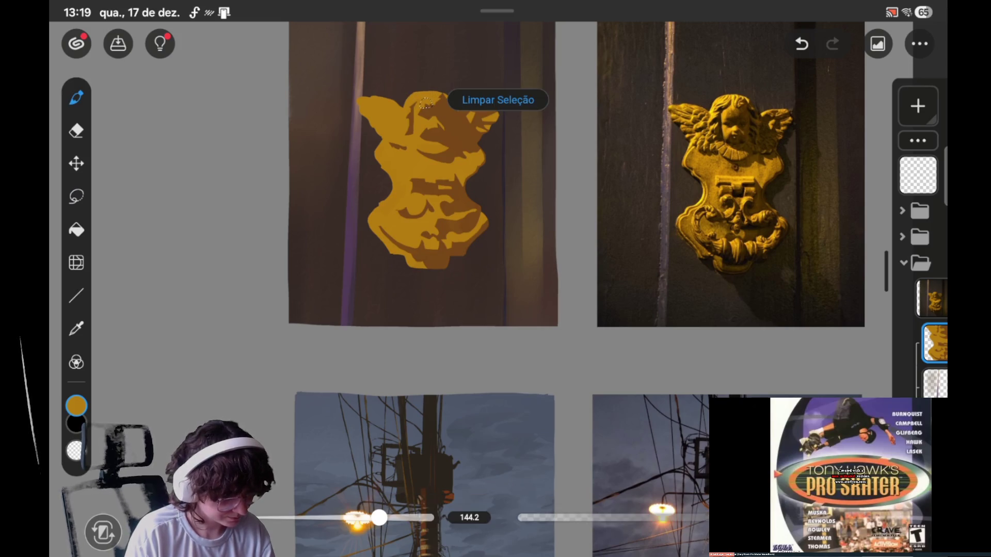
click(498, 100)
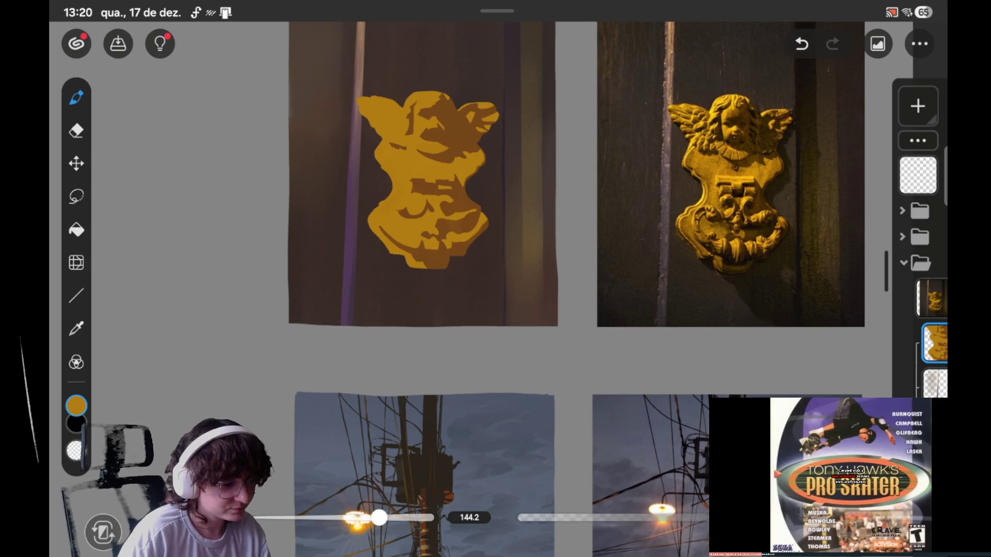
click(118, 43)
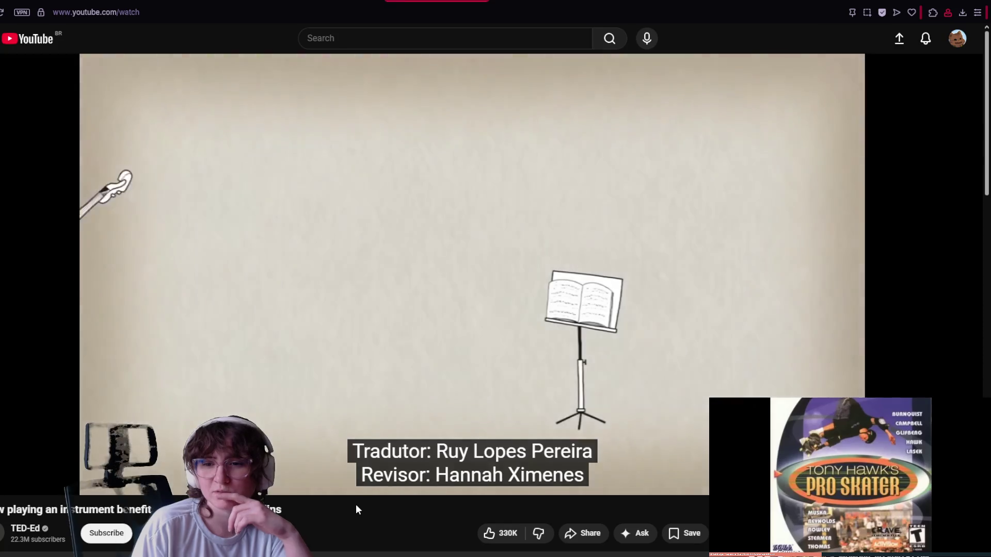
- Pause the TED-Ed instrument video at 0:07, then resume playback
click(367, 284)
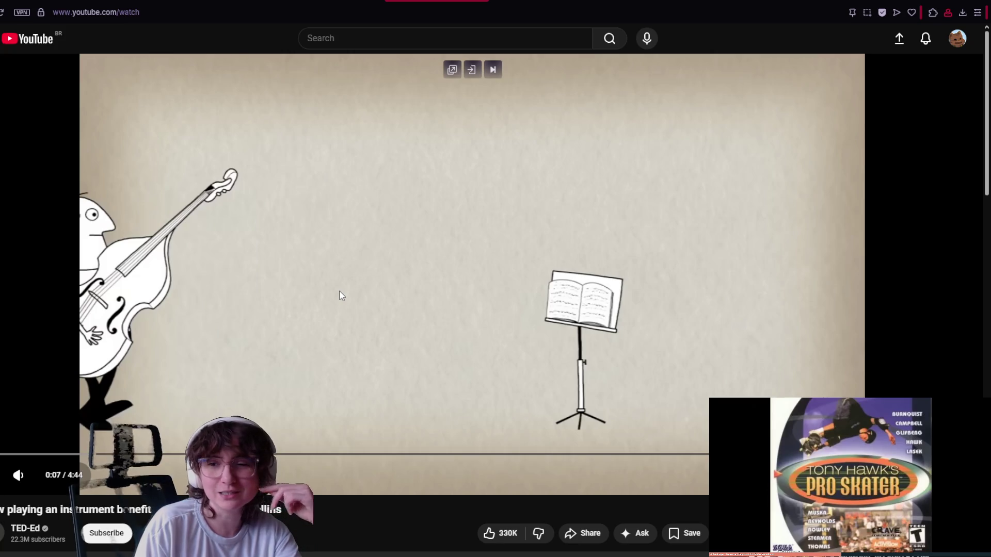
click(339, 296)
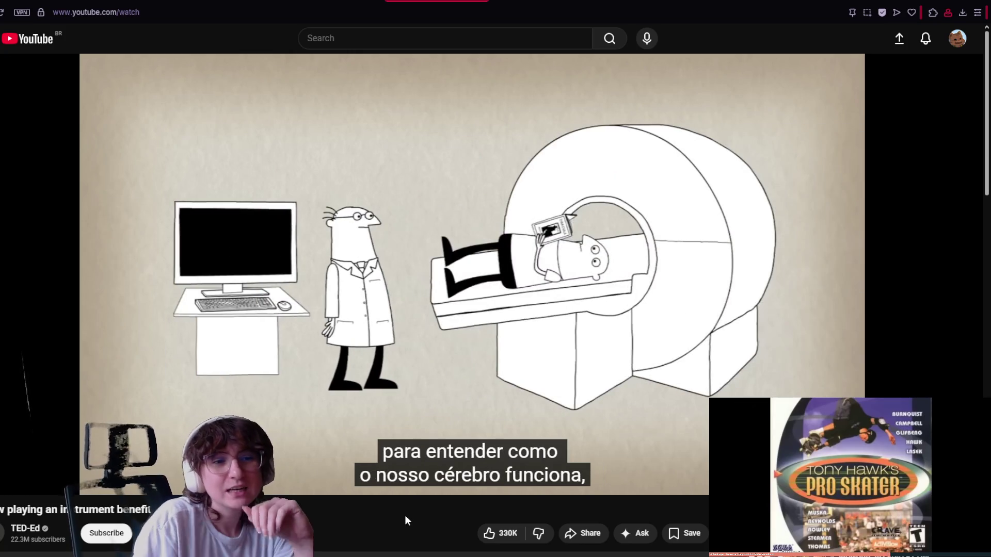
- Pause and resume the lesson twice, playing on to about 2:00 where visual and auditory areas appear
click(451, 285)
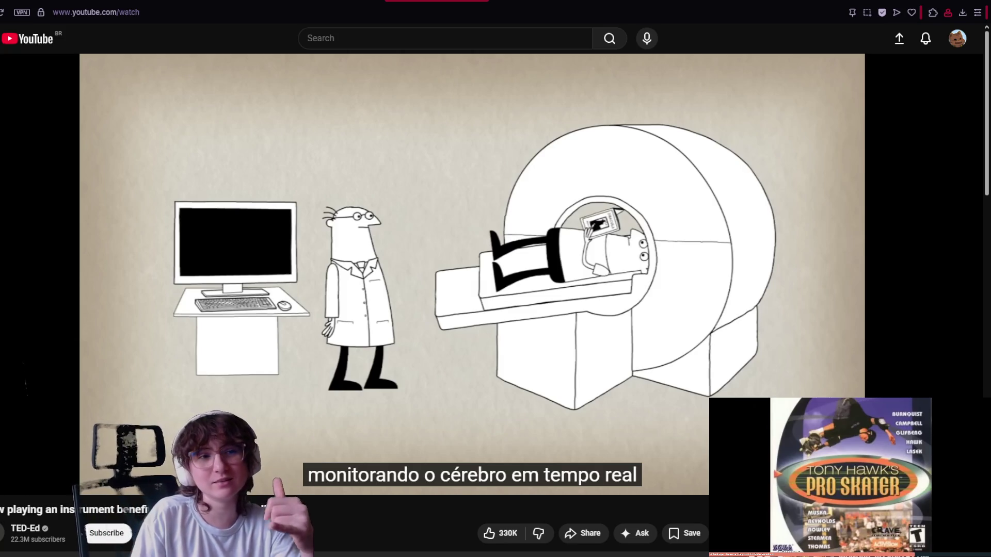
mouse_move(484, 257)
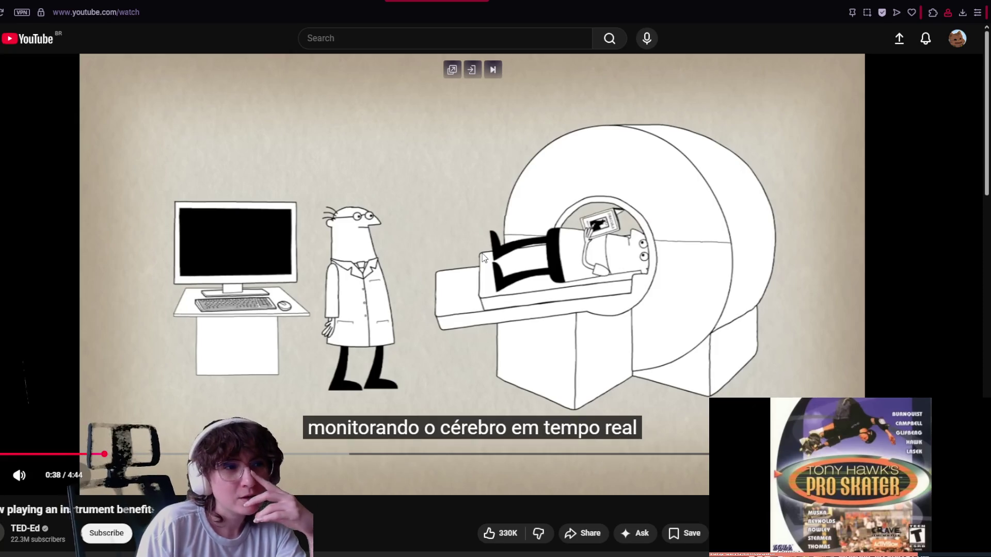
click(537, 287)
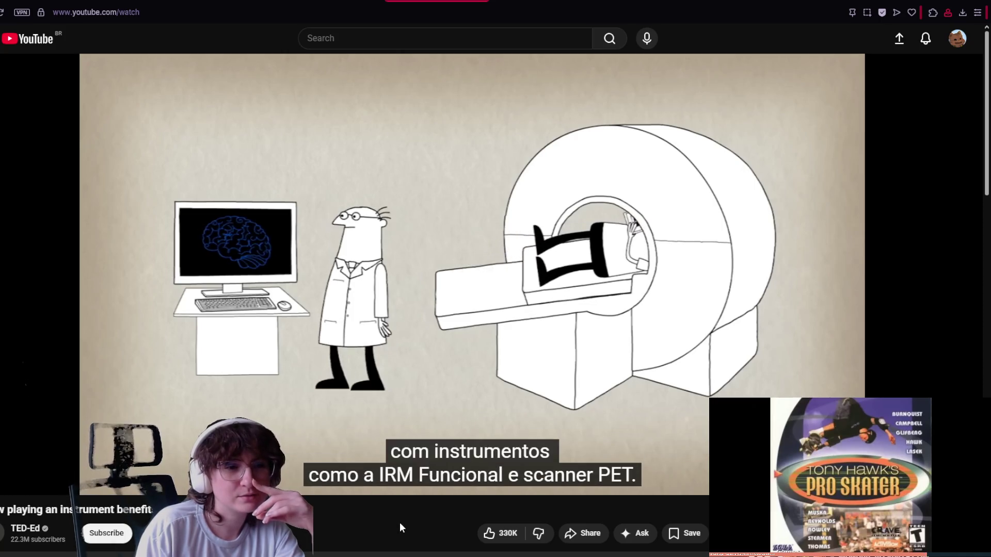
click(445, 375)
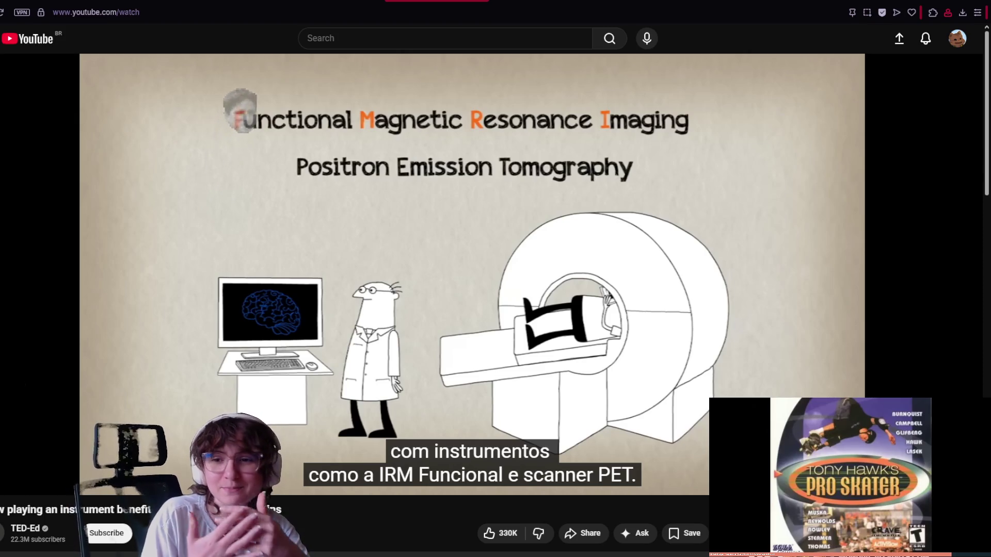
mouse_move(510, 344)
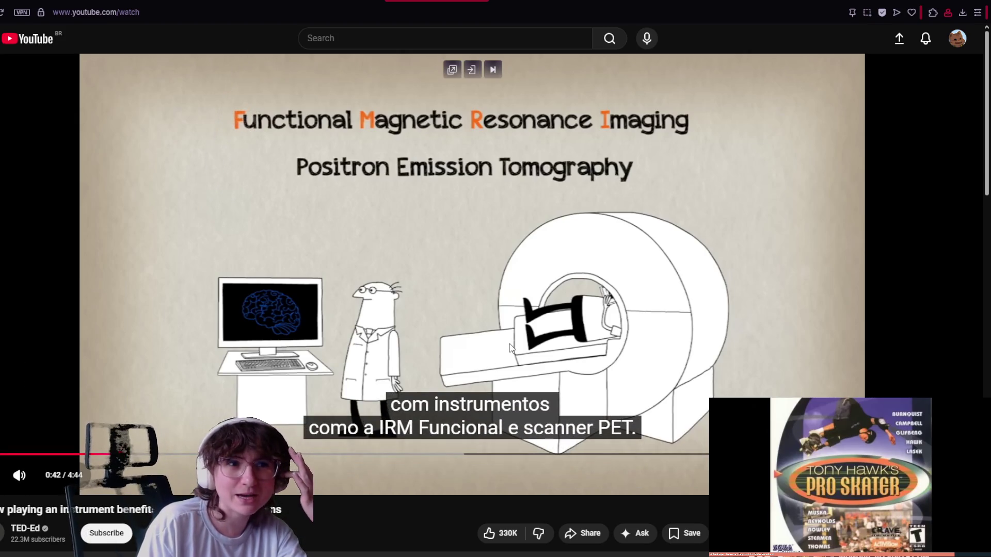
click(484, 326)
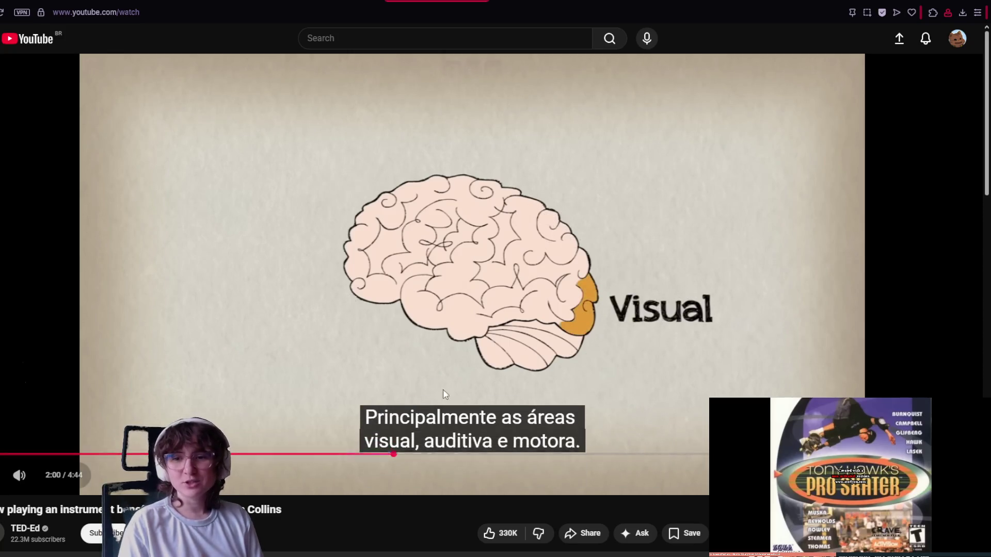
key(k)
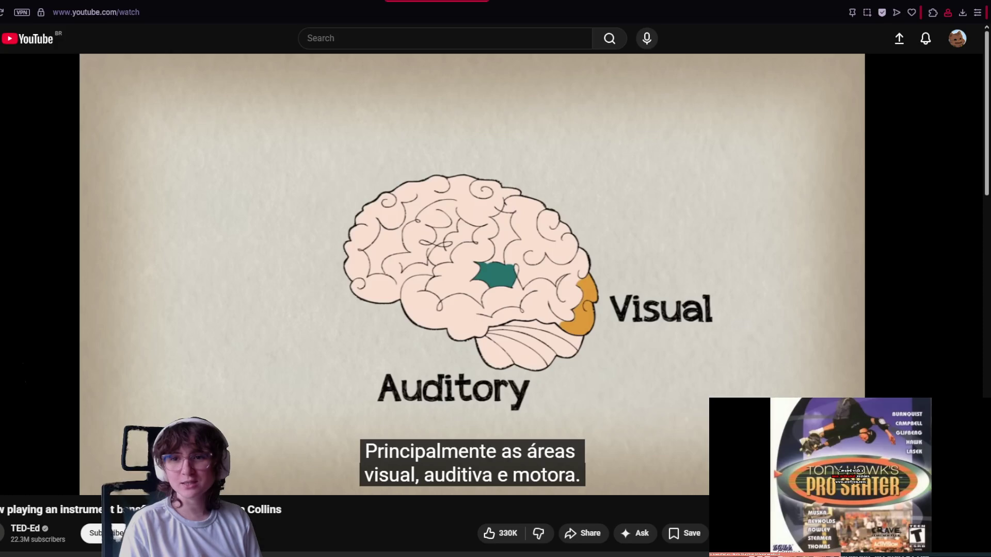
- Resume the lesson and let it play through to the end credits and suggested videos
click(529, 351)
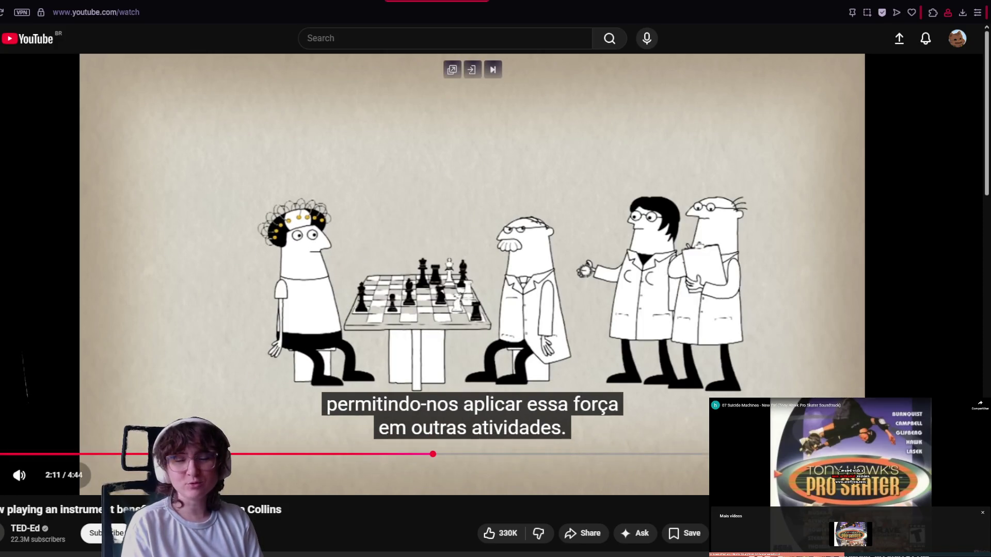
key(space)
key(space)
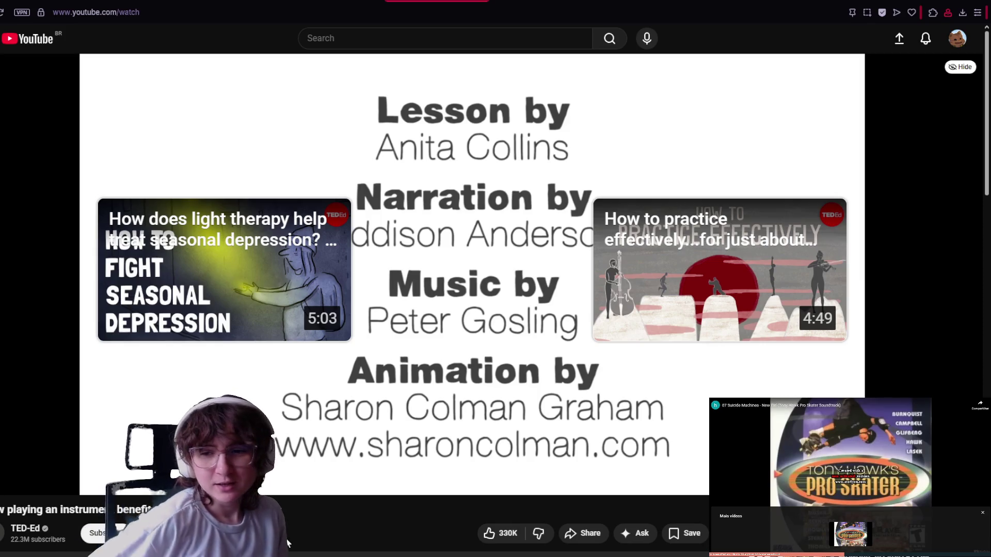
- Pause the finished TED-Ed lesson on its end credits
click(500, 394)
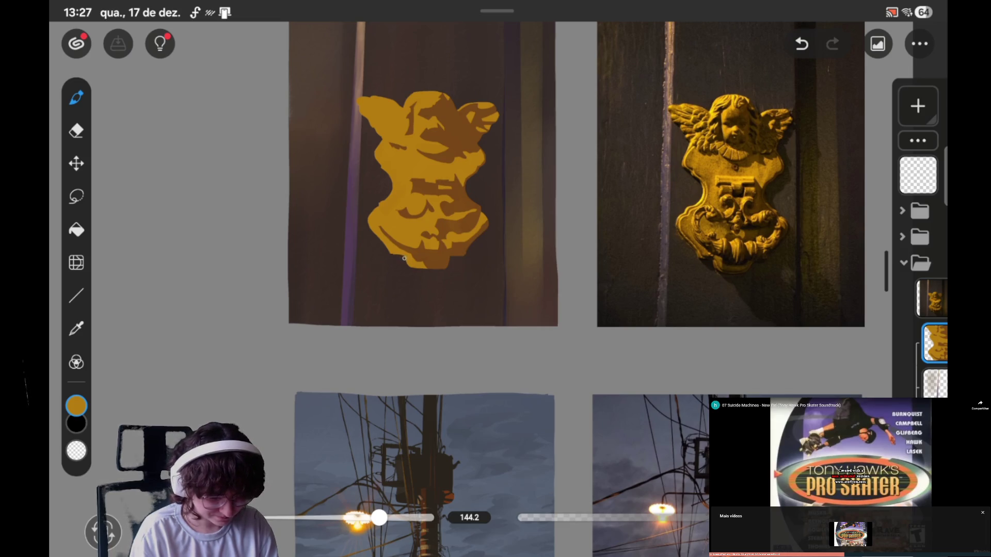
- Sample the brown shadow colour from the angel and save the illustration as Ilustração99
click(76, 197)
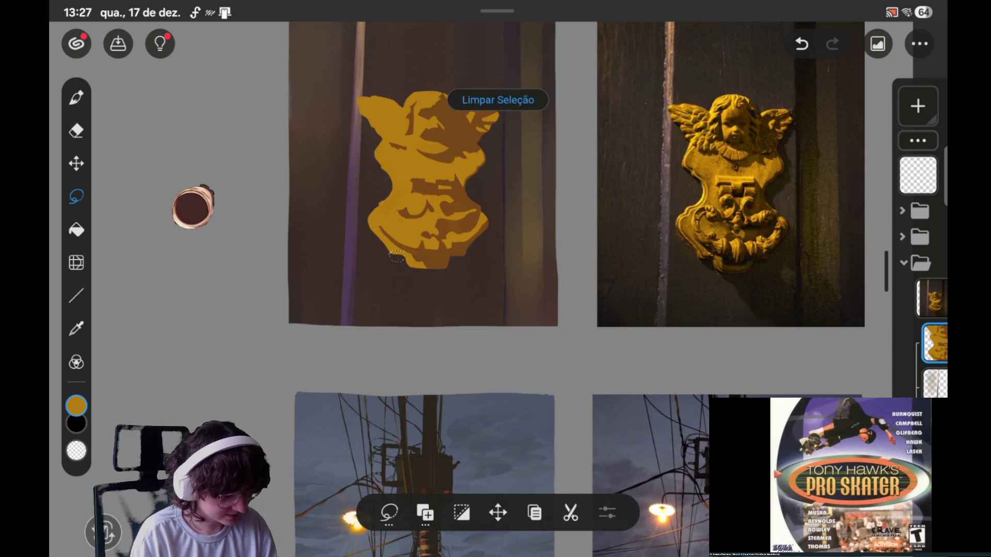
key(b)
scroll(411, 185, up, 2)
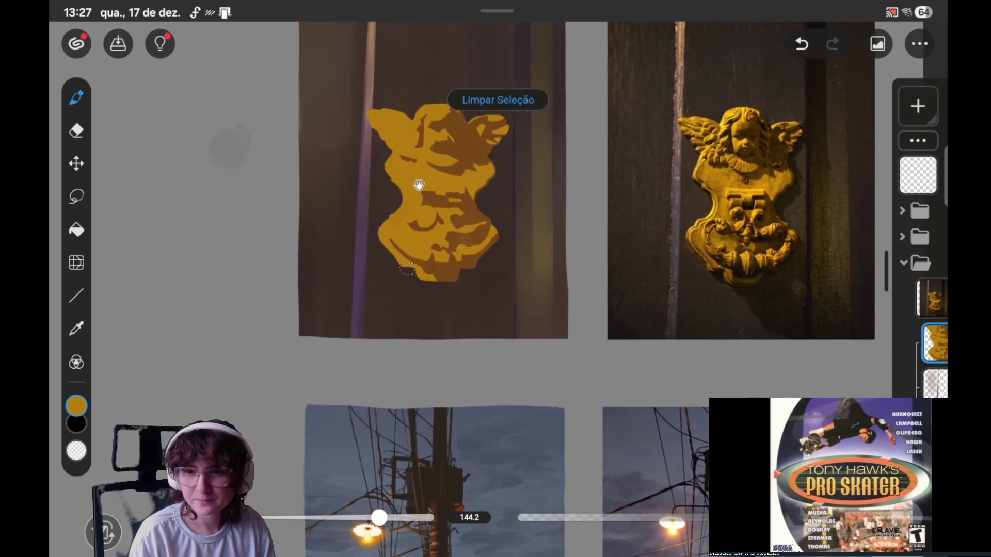
scroll(411, 184, left, 1)
click(442, 135)
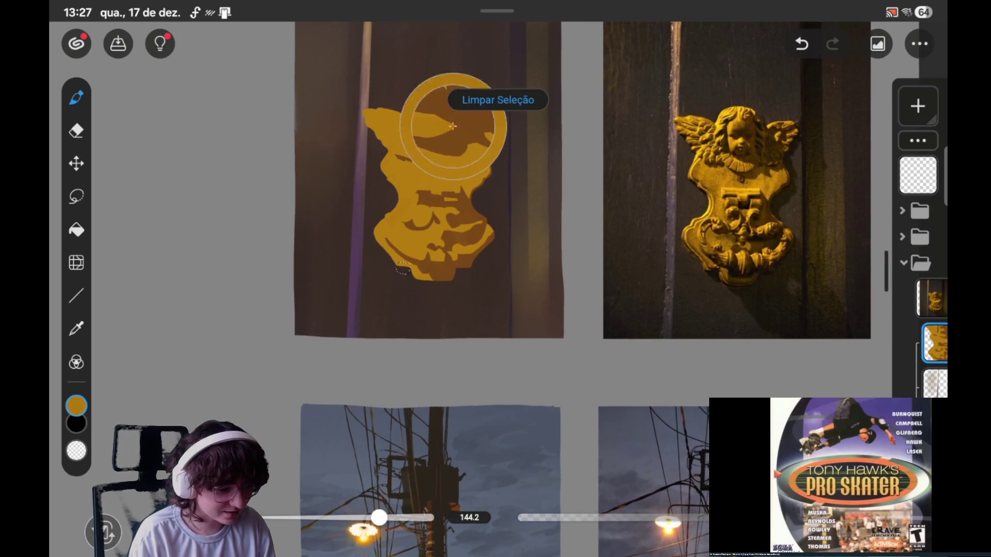
key(ctrl+s)
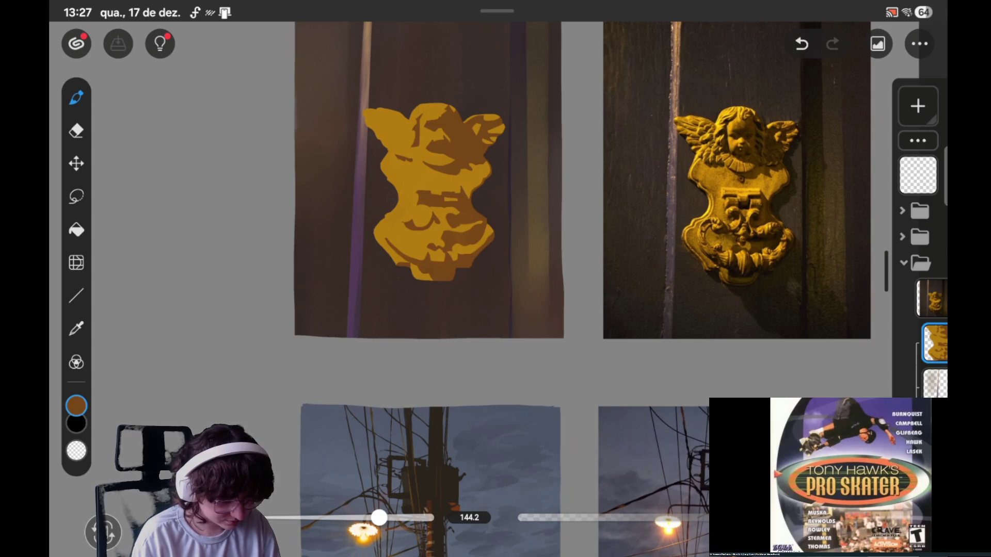
- Make and clear small lasso selections along the cherub's bottom edge
click(76, 196)
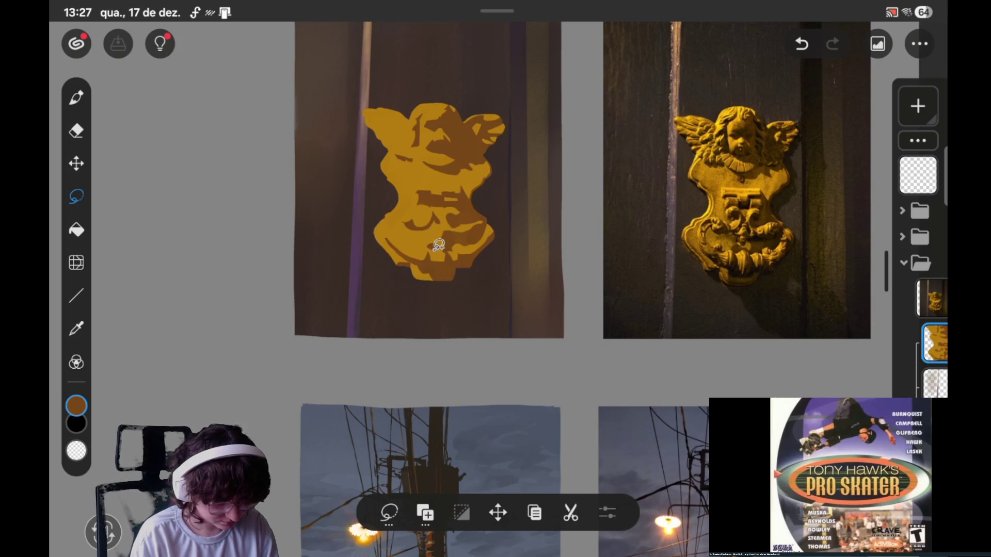
drag(417, 269, 419, 282)
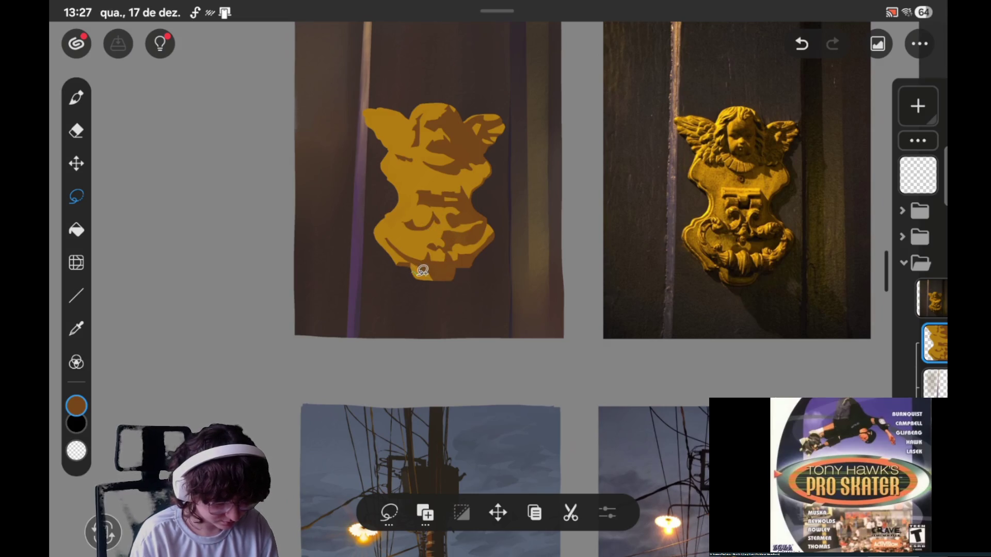
click(76, 97)
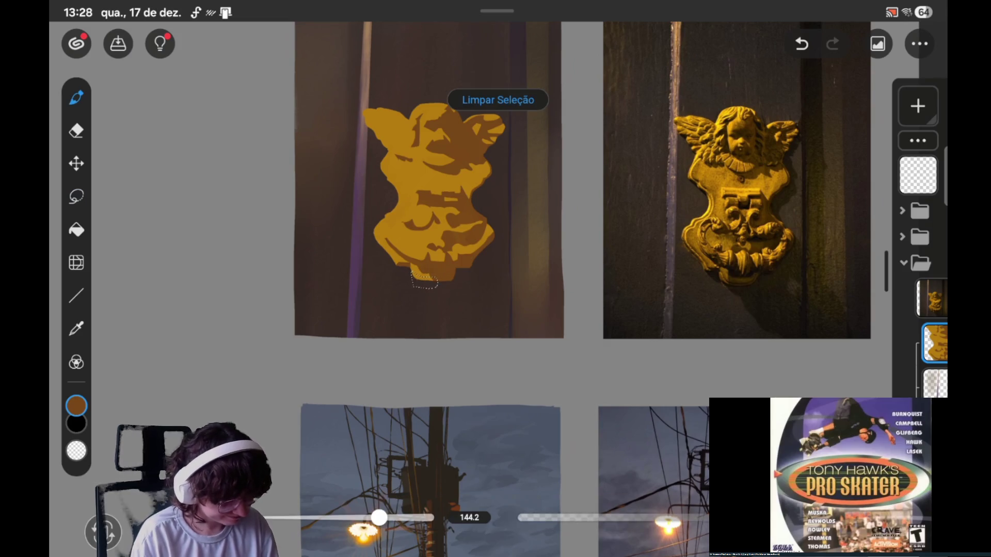
click(497, 100)
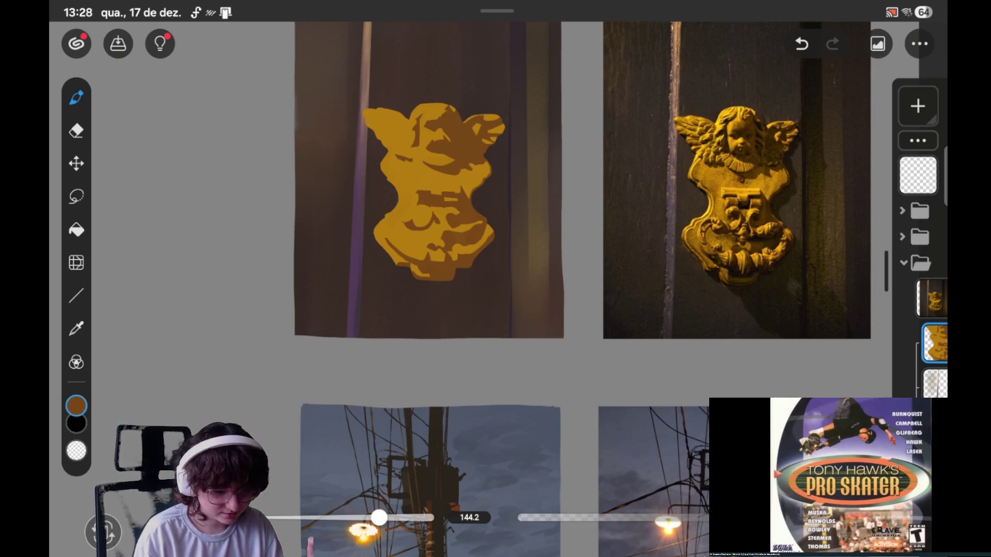
click(76, 196)
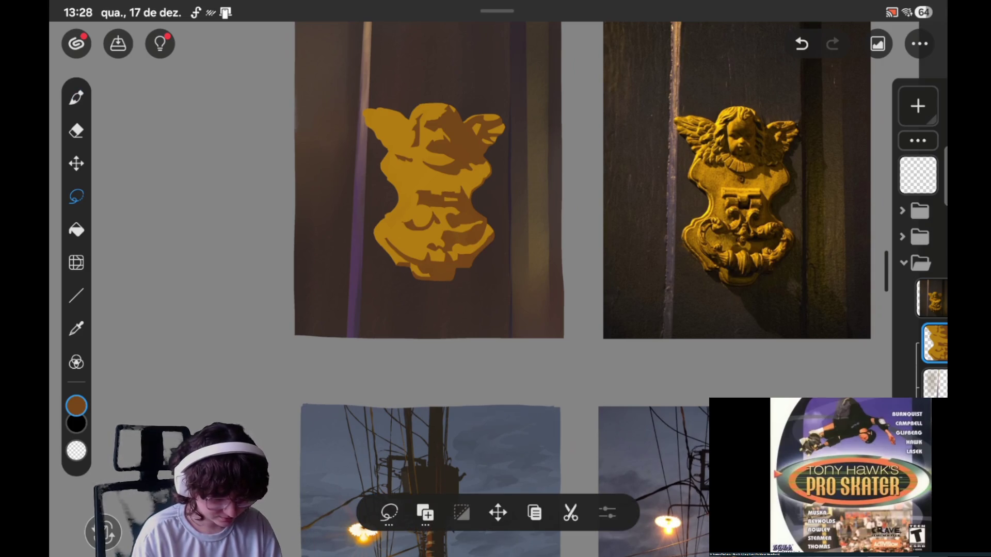
drag(420, 261, 438, 281)
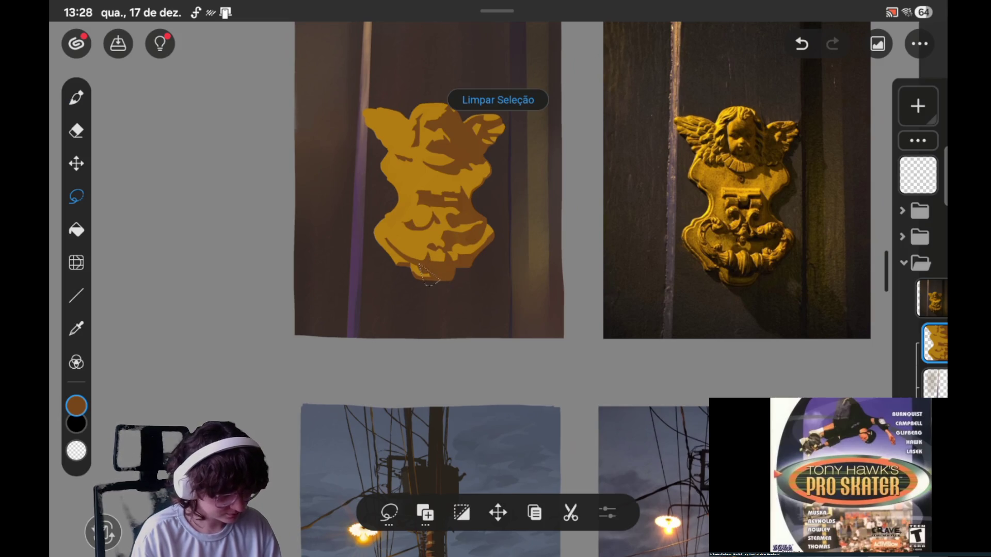
click(76, 98)
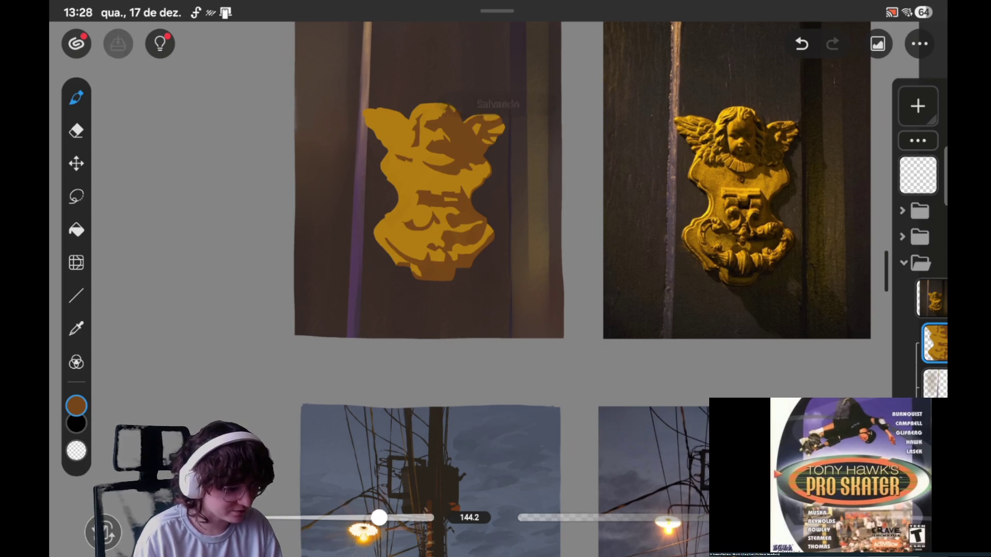
click(76, 196)
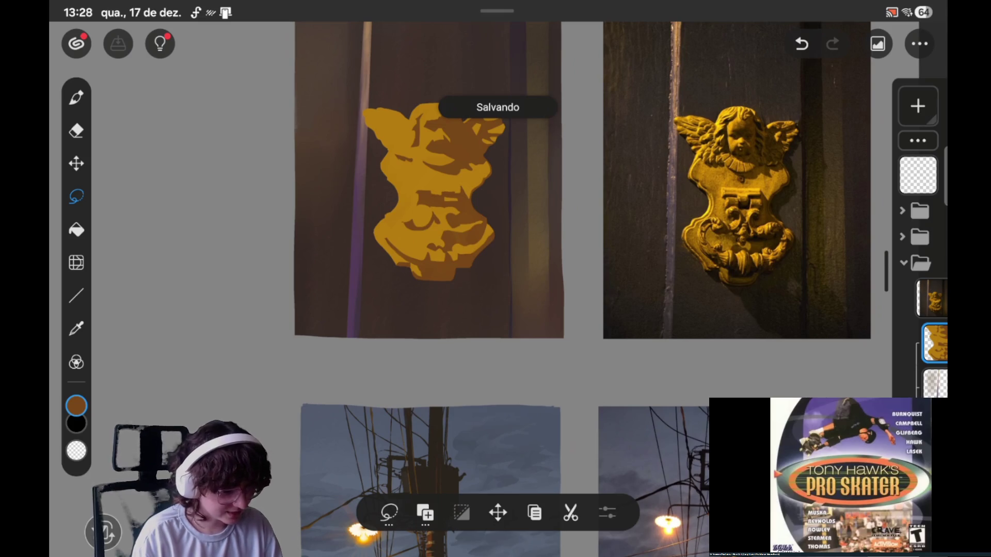